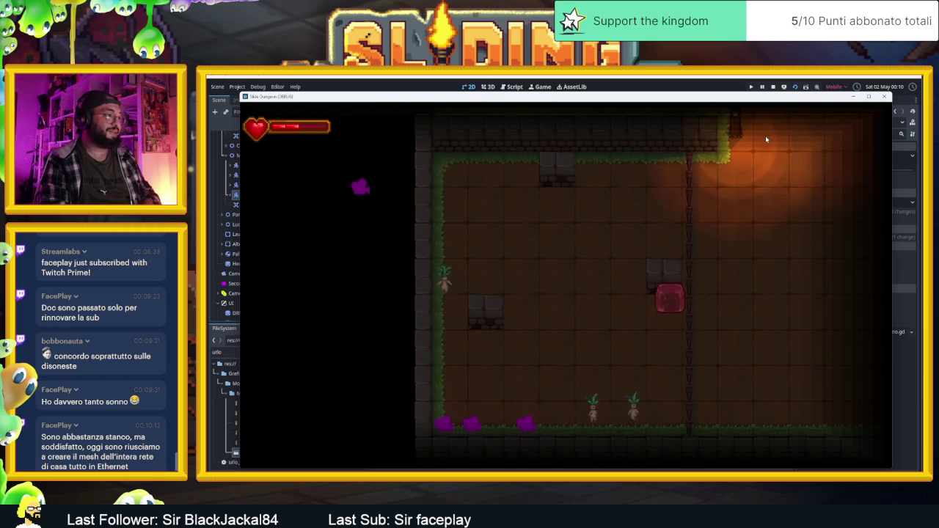
Slide the slime player up into the dungeon room, then move the game window aside.
key(Up)
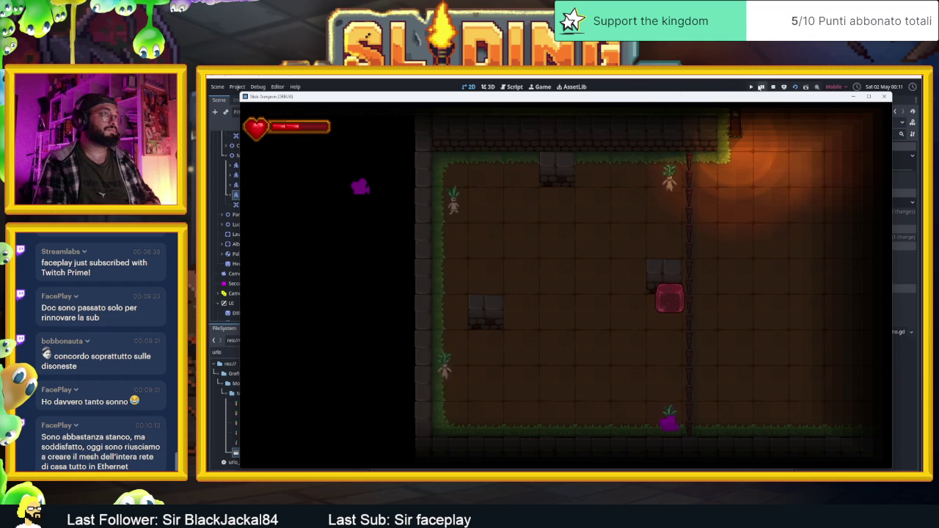
drag(690, 102, 848, 102)
click(249, 123)
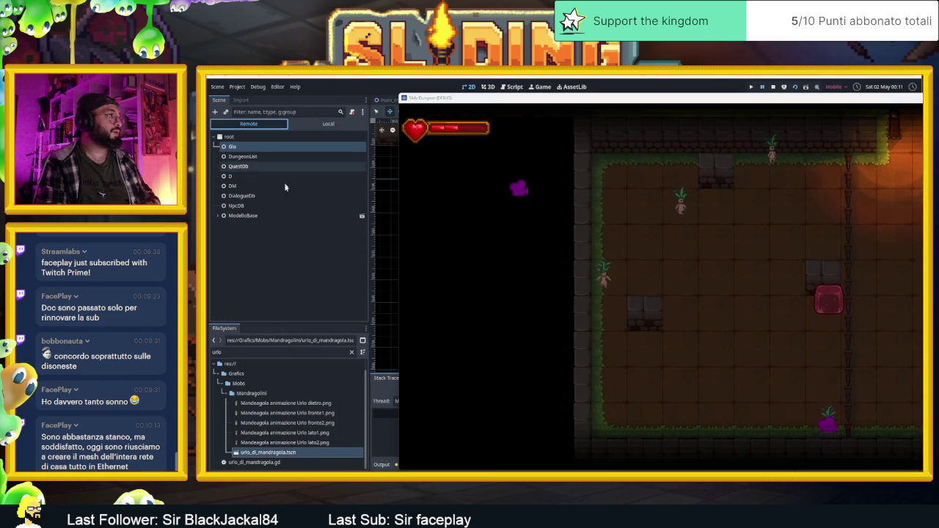
click(218, 216)
scroll(286, 267, down, 3)
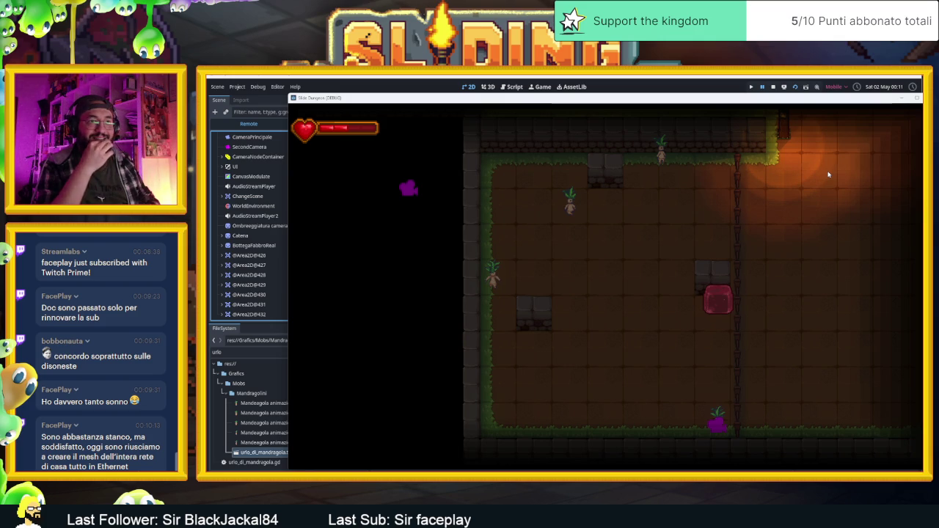
drag(717, 101, 774, 99)
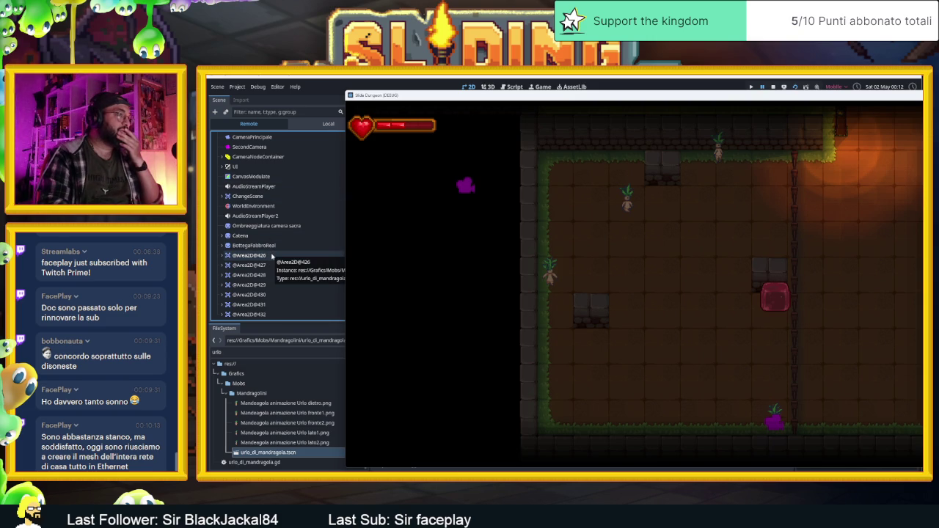
click(272, 256)
mouse_move(475, 99)
mouse_down()
mouse_move(386, 275)
mouse_move(295, 374)
mouse_move(297, 181)
mouse_move(311, 159)
mouse_up()
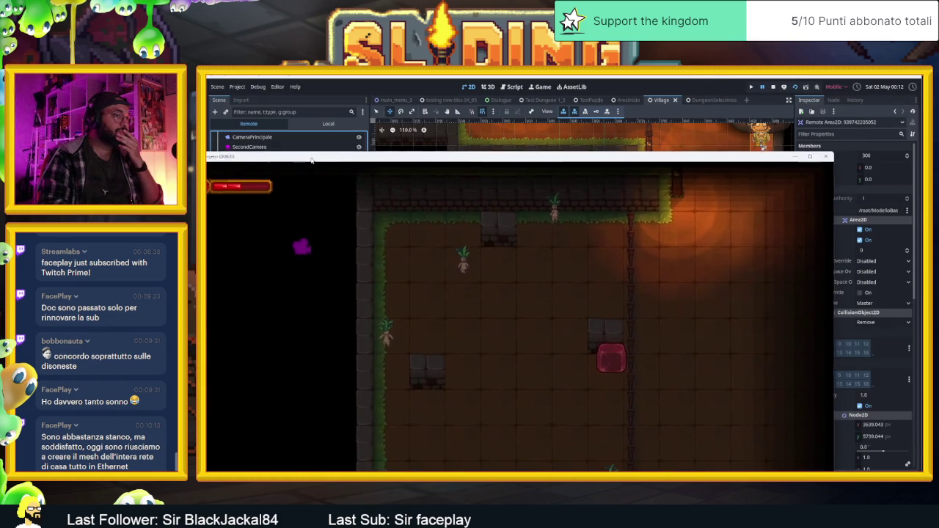
Check the Area2D's x Position in the Inspector, then stop the running game.
click(872, 425)
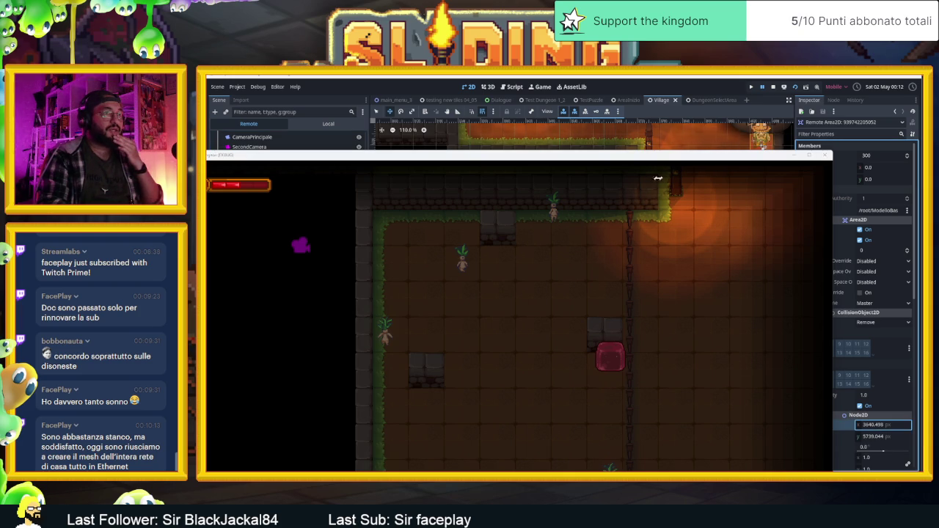
drag(663, 159, 551, 179)
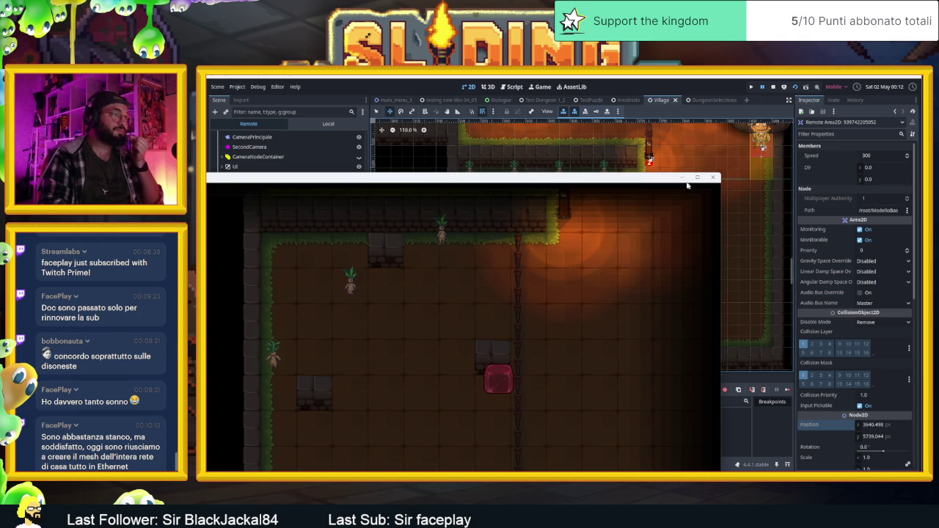
drag(644, 181, 831, 117)
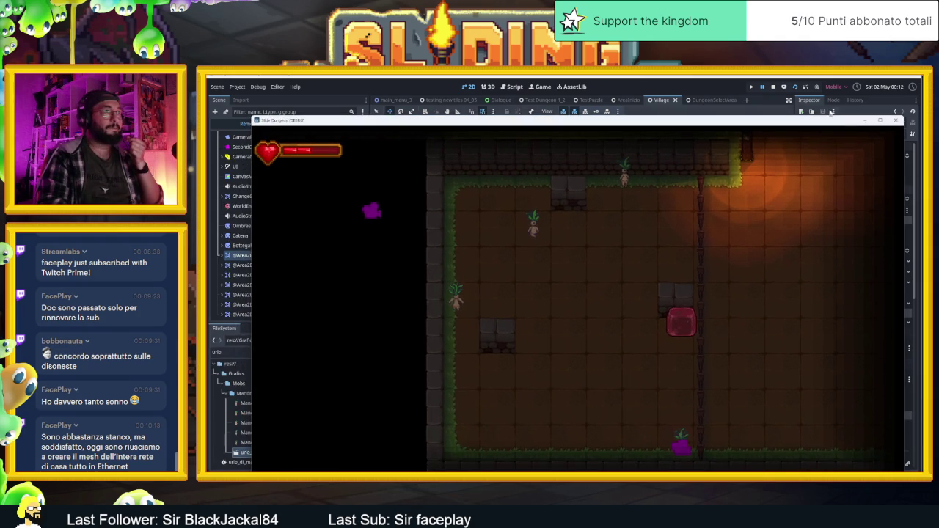
click(772, 87)
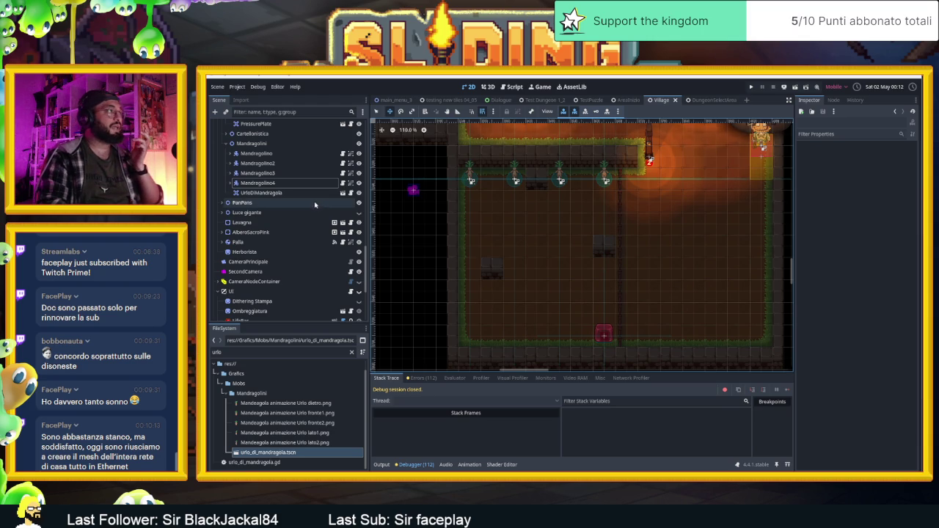
Select Mandragolino4, open its mandragolino.gd script and look through the code.
click(337, 183)
click(343, 182)
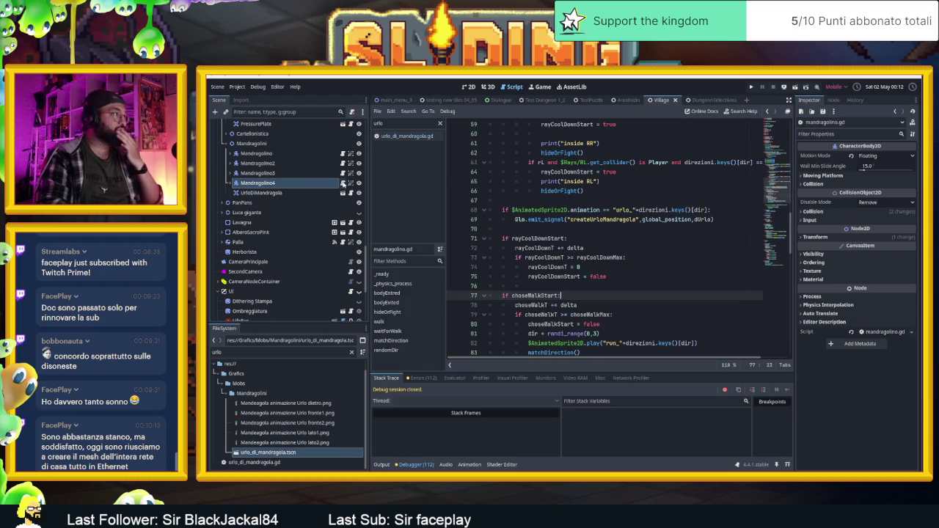
scroll(703, 330, down, 2)
scroll(703, 330, up, 1)
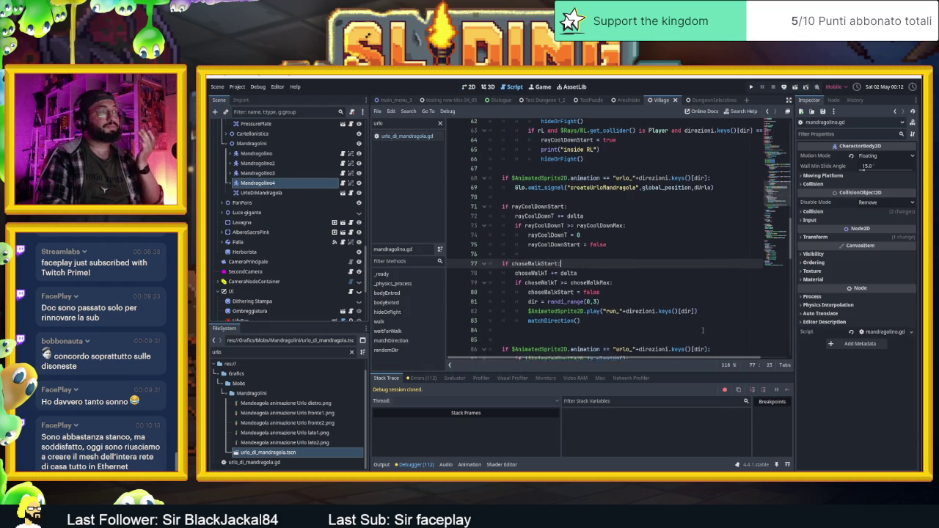
scroll(702, 330, up, 1)
scroll(703, 330, down, 2)
scroll(702, 330, down, 1)
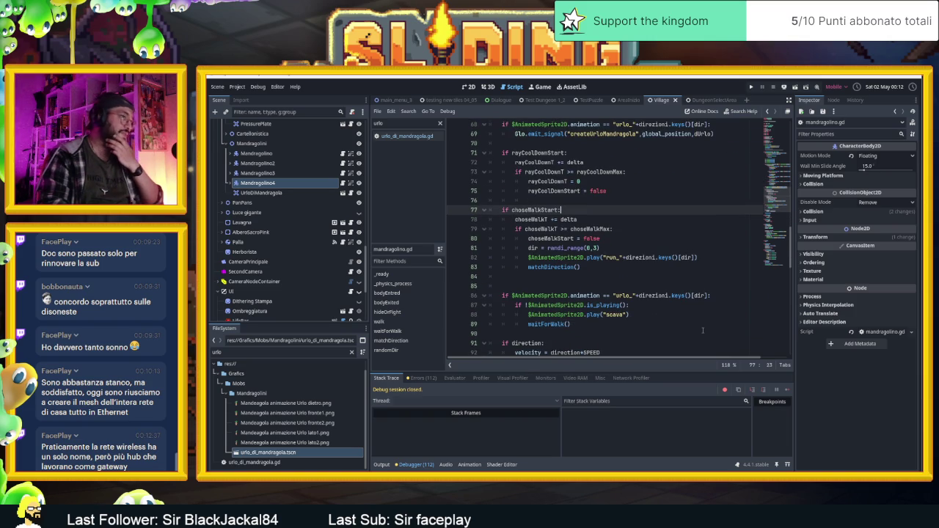
scroll(303, 178, up, 6)
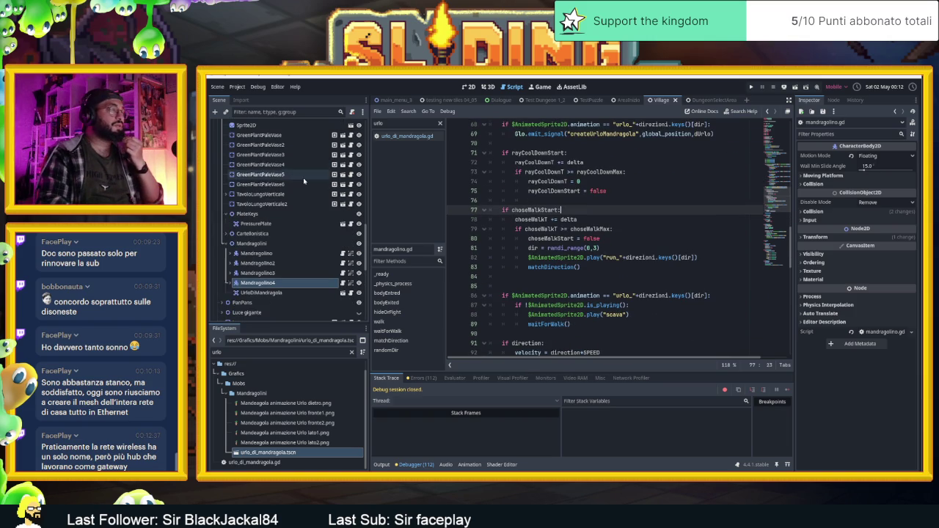
scroll(302, 178, up, 2)
scroll(312, 178, up, 3)
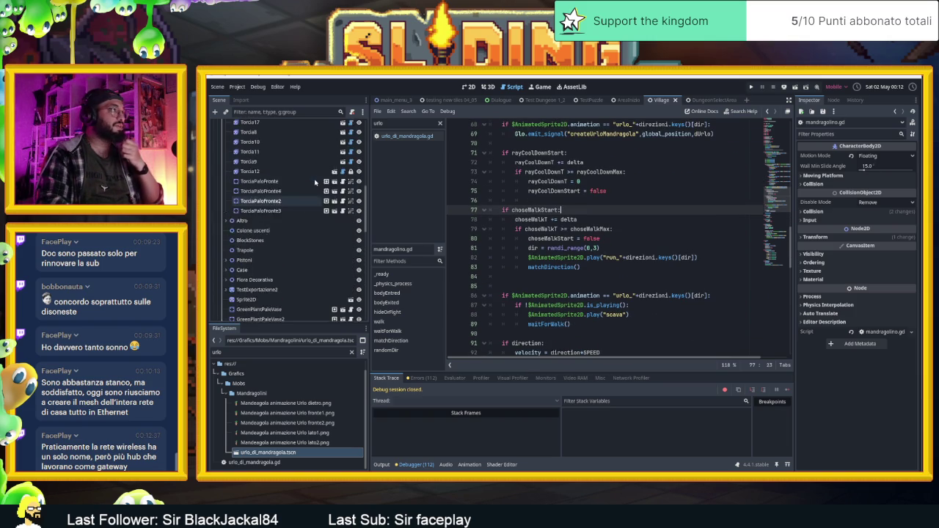
scroll(314, 182, up, 5)
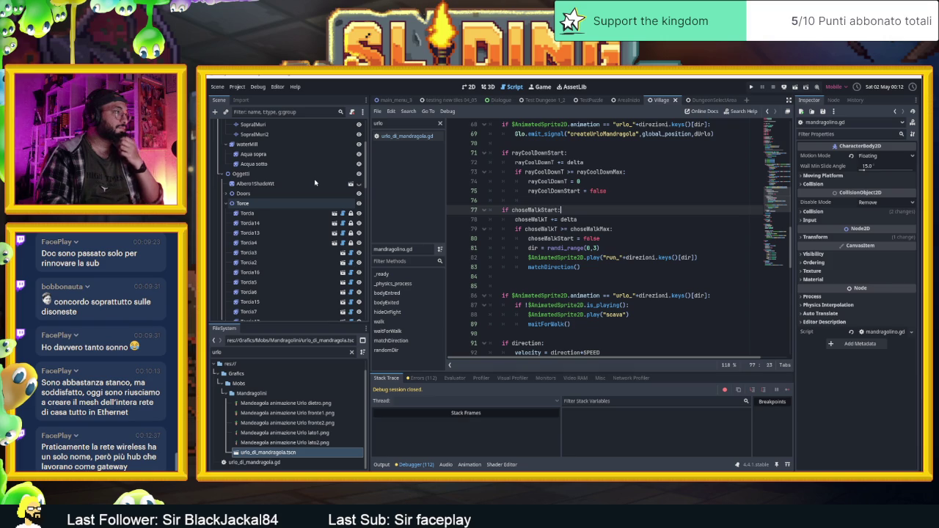
scroll(315, 181, up, 3)
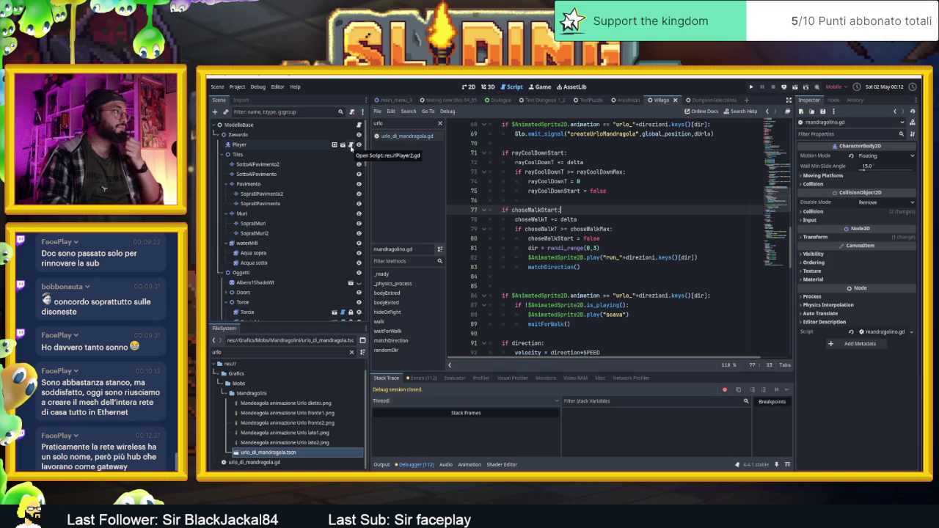
scroll(327, 250, down, 10)
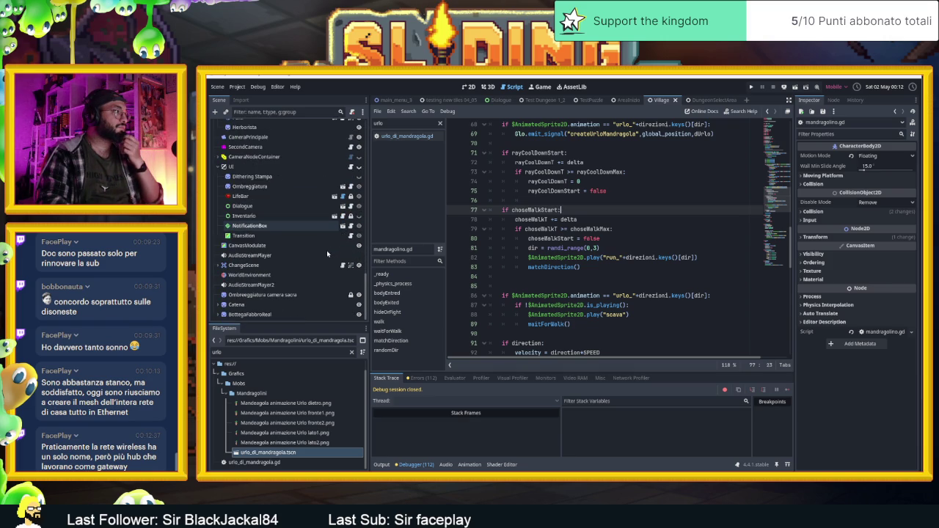
scroll(326, 250, up, 4)
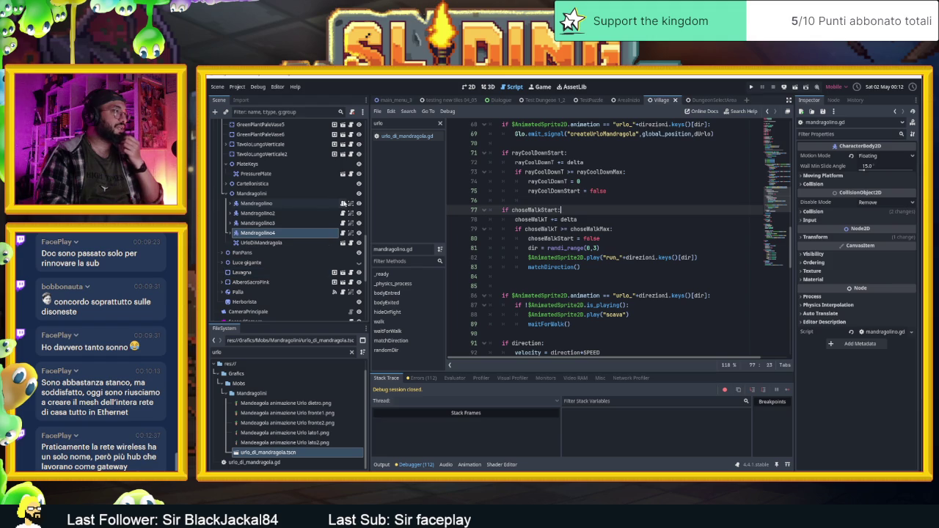
click(678, 257)
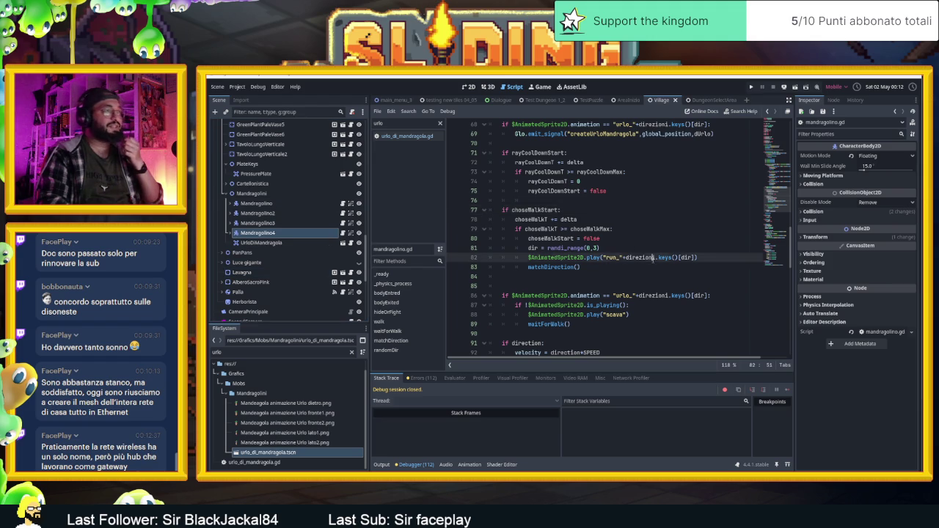
scroll(676, 270, down, 2)
scroll(676, 271, up, 2)
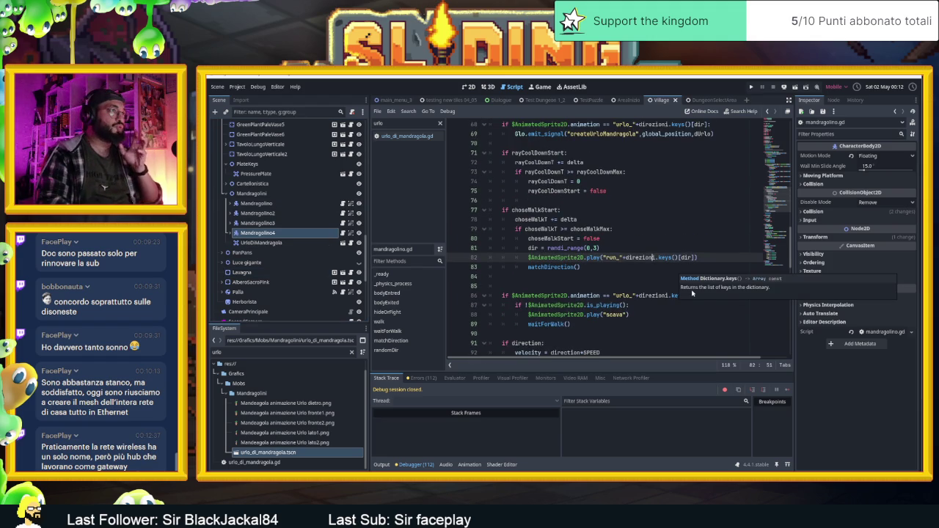
scroll(696, 249, up, 2)
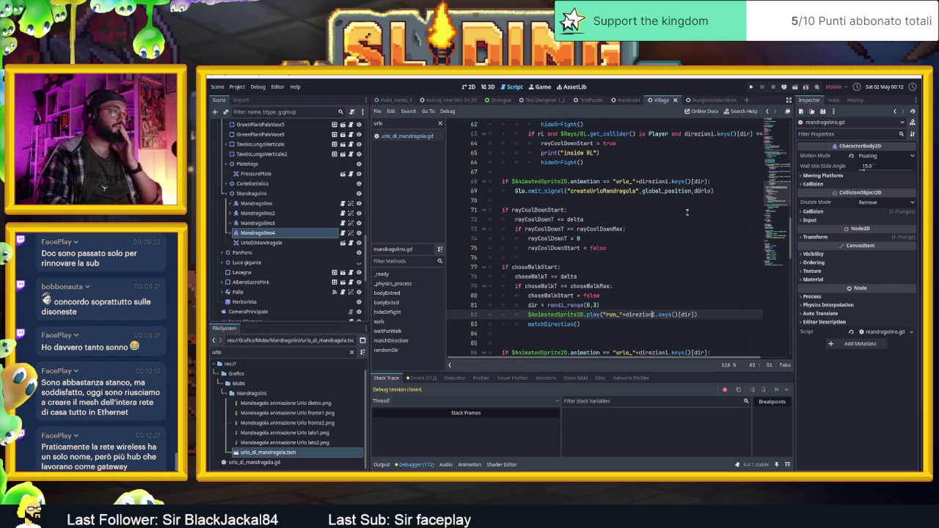
scroll(707, 213, down, 5)
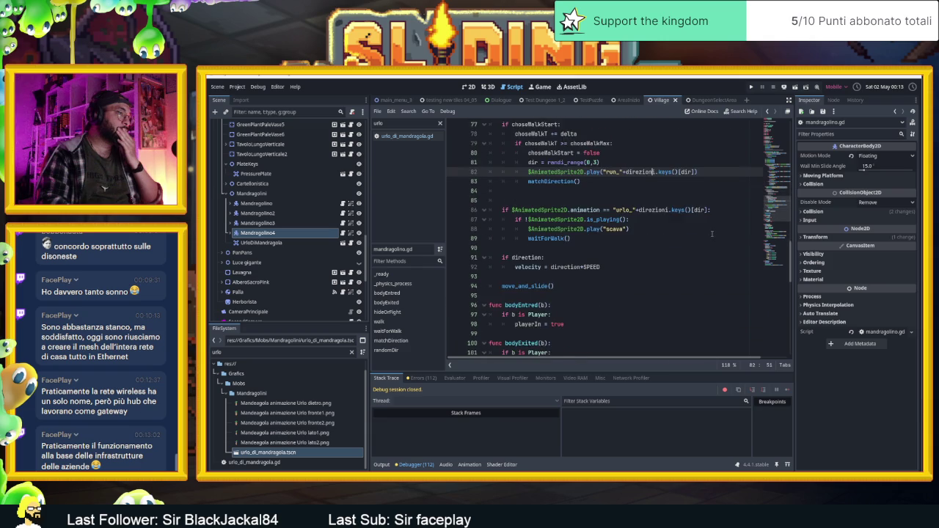
scroll(710, 254, down, 8)
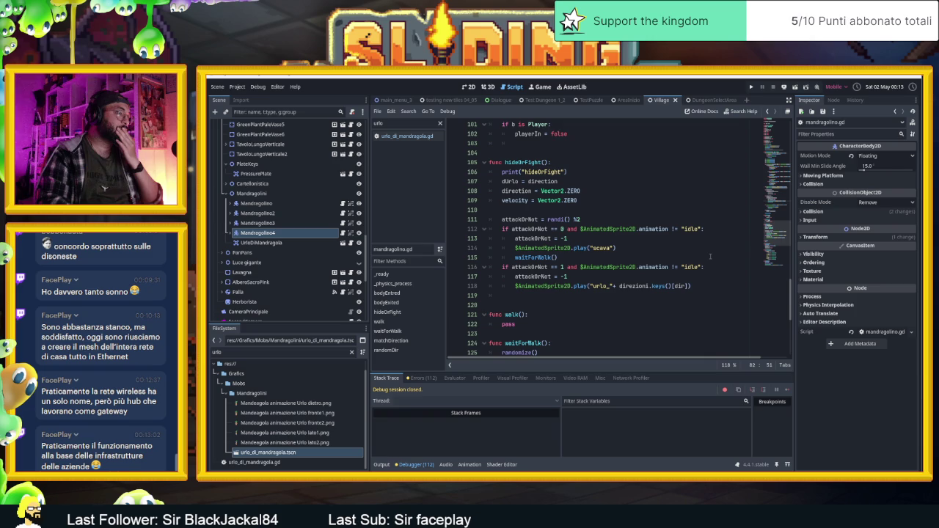
scroll(710, 256, up, 6)
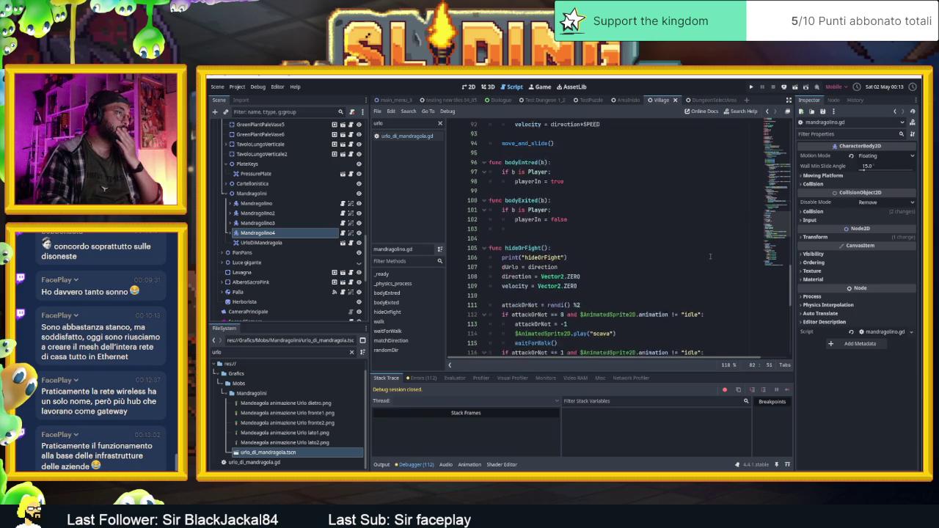
scroll(710, 256, up, 3)
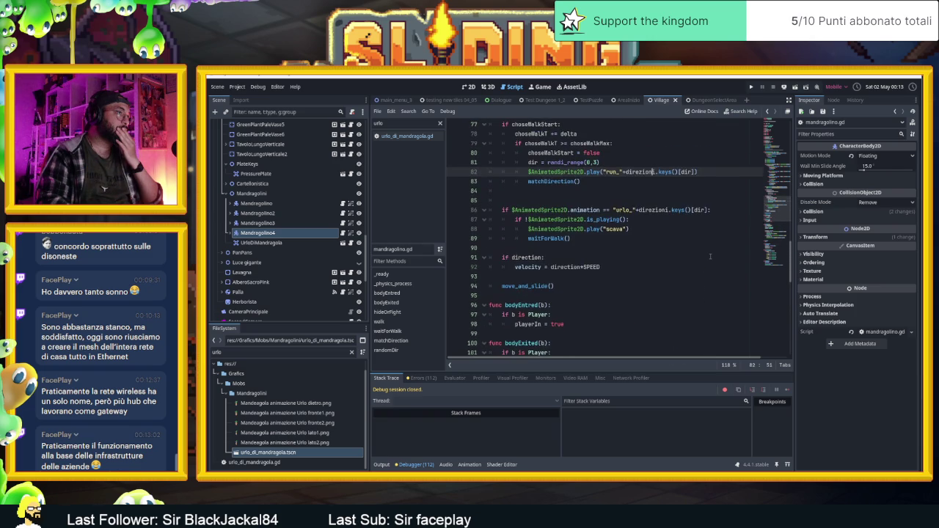
scroll(710, 256, up, 7)
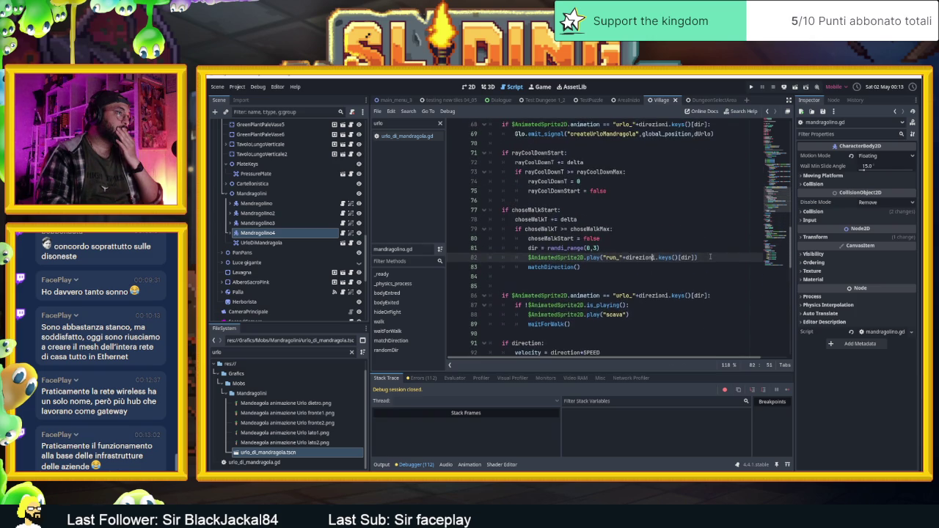
scroll(710, 256, up, 1)
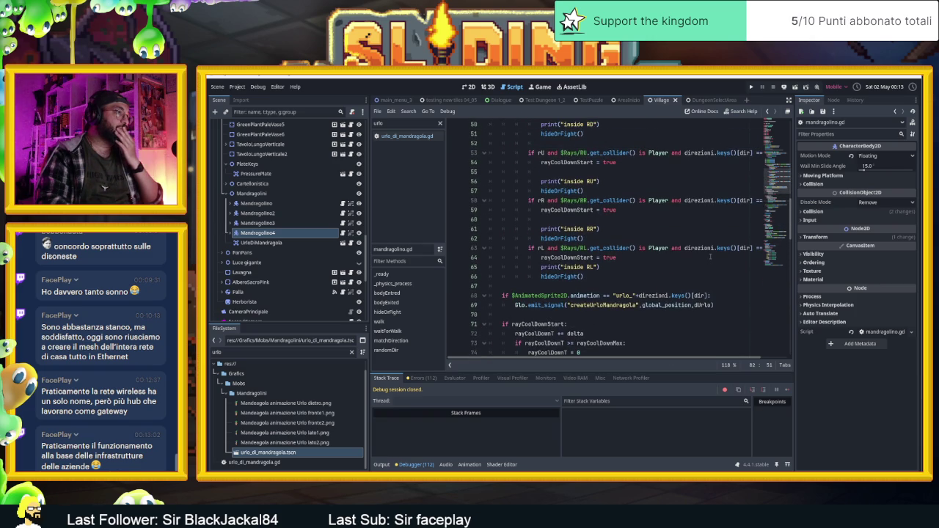
scroll(710, 256, up, 1)
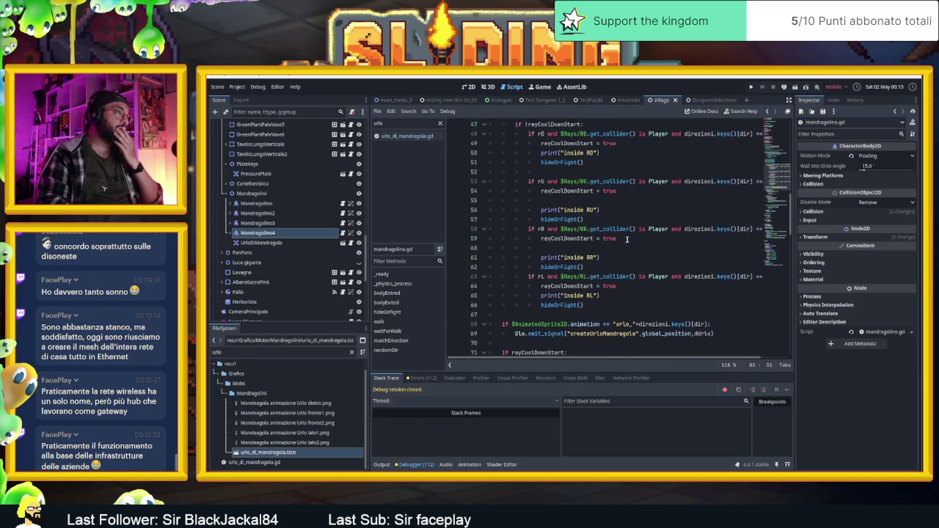
scroll(629, 238, down, 20)
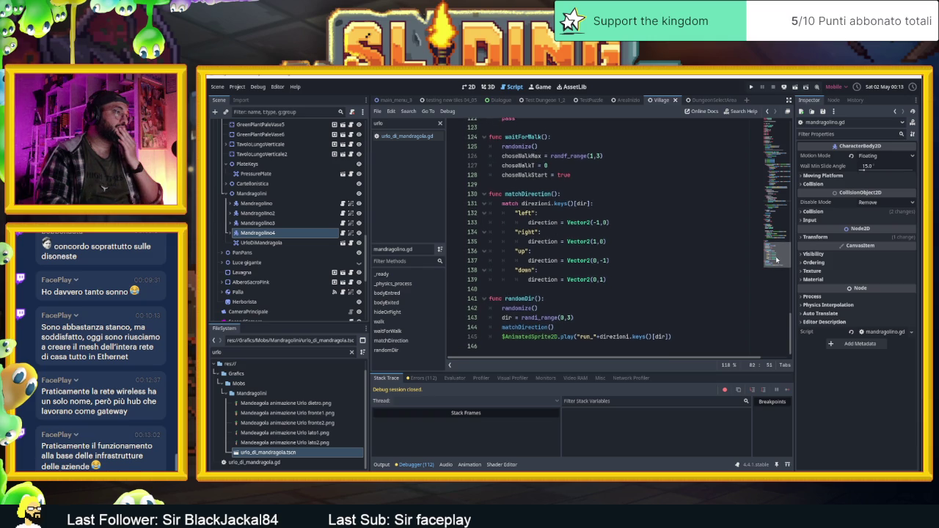
scroll(776, 257, up, 1)
scroll(776, 257, down, 1)
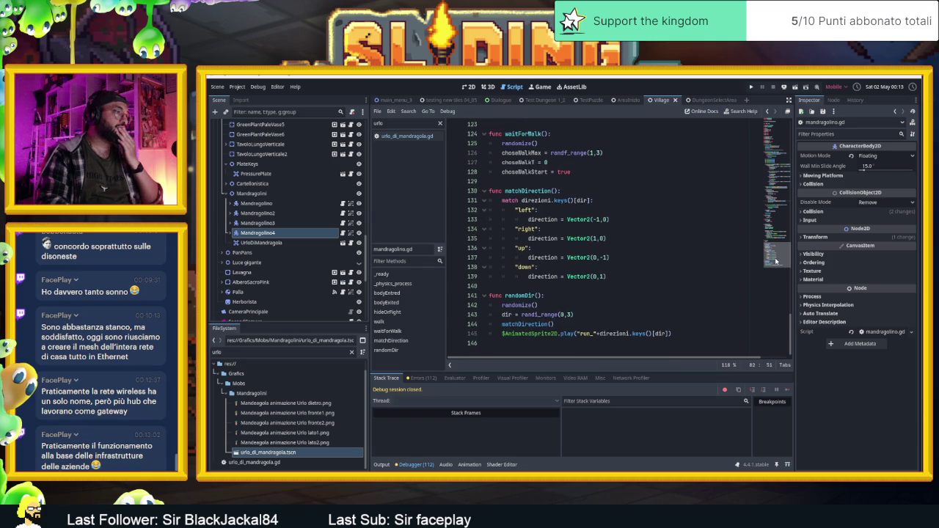
scroll(775, 259, up, 1)
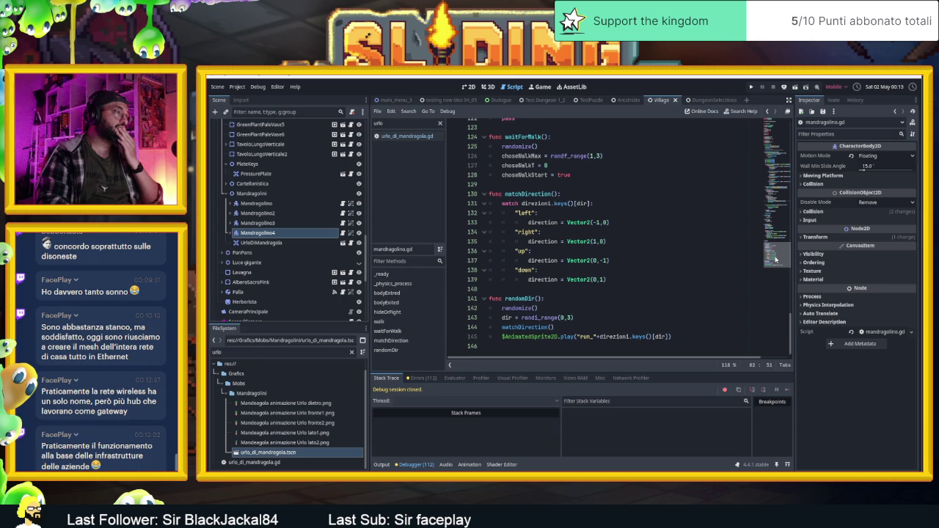
mouse_move(775, 258)
mouse_down()
mouse_move(777, 175)
mouse_move(770, 220)
mouse_up()
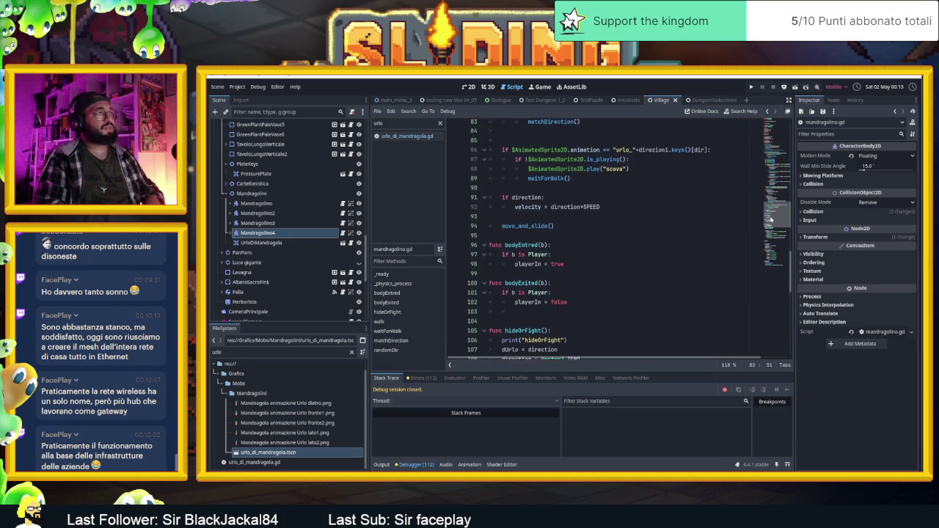
drag(770, 220, 763, 197)
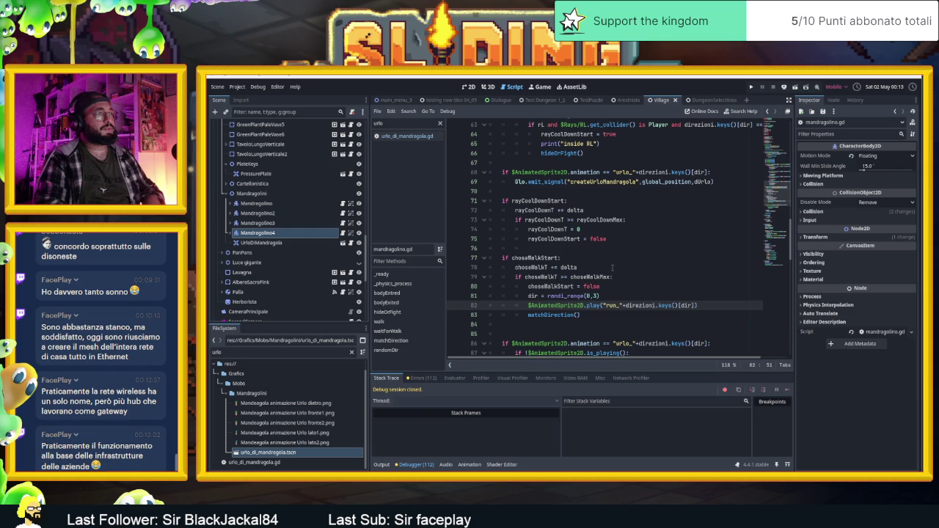
scroll(608, 272, down, 1)
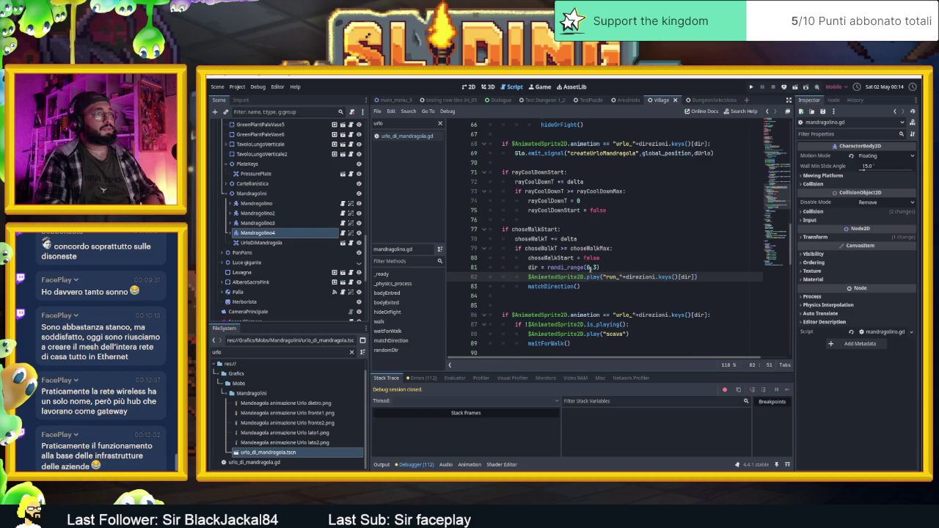
click(620, 286)
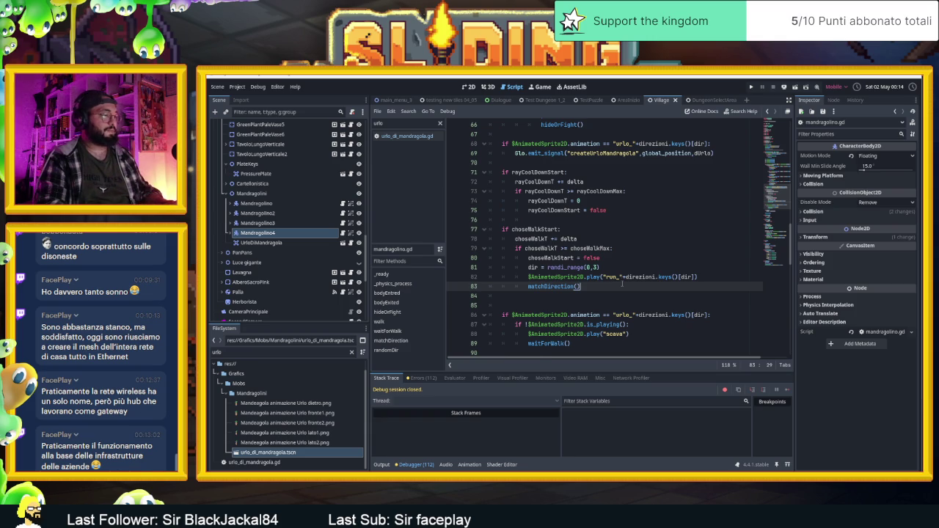
Put matchDirection() above the run-animation play line, remove the blank line, and save.
key(alt+Up)
key(shift+Home)
key(BackSpace)
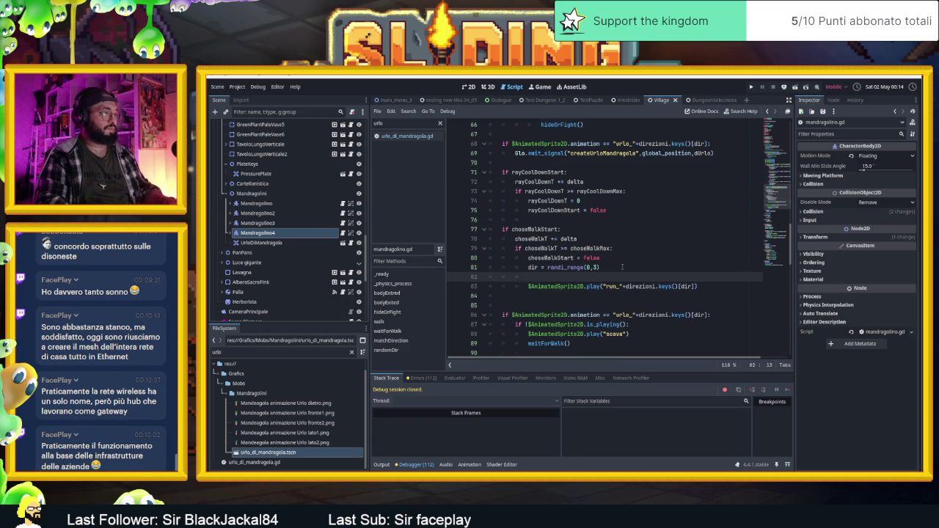
text(matchDirection())
key(Return)
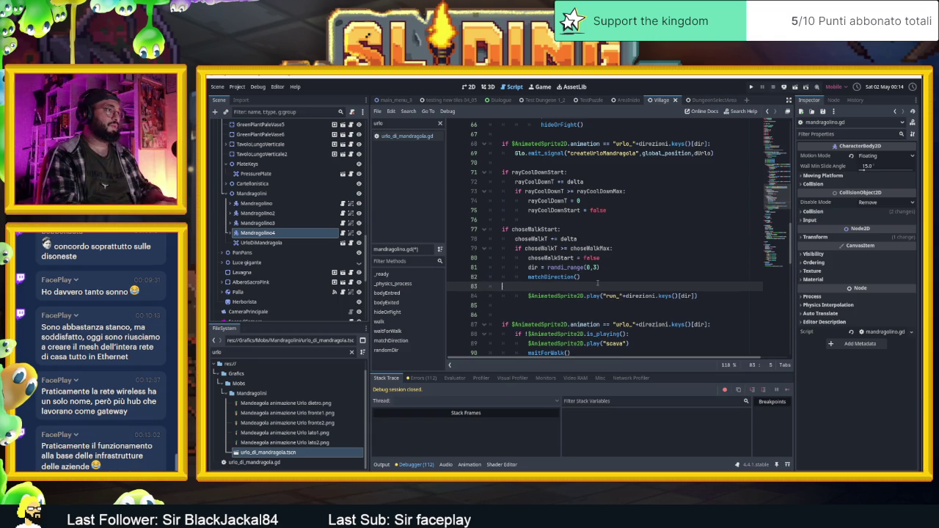
key(BackSpace)
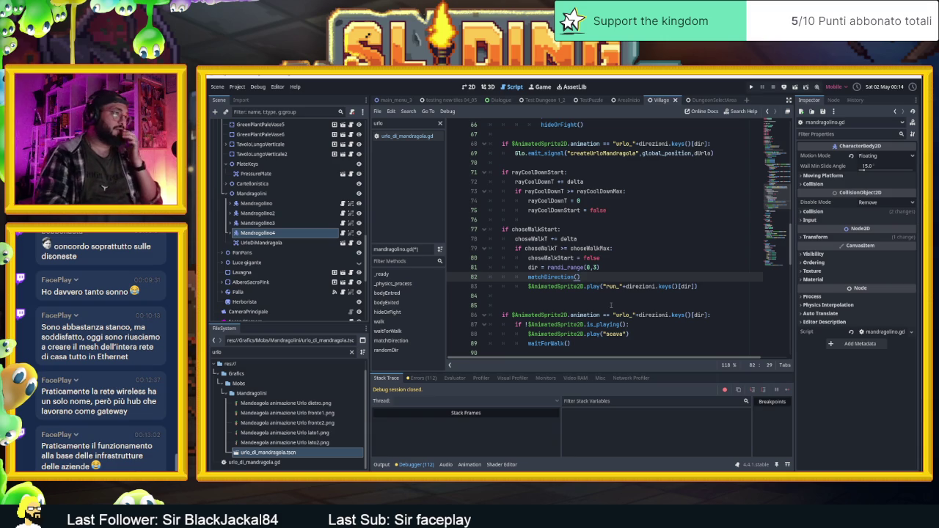
scroll(619, 304, down, 1)
scroll(622, 305, down, 1)
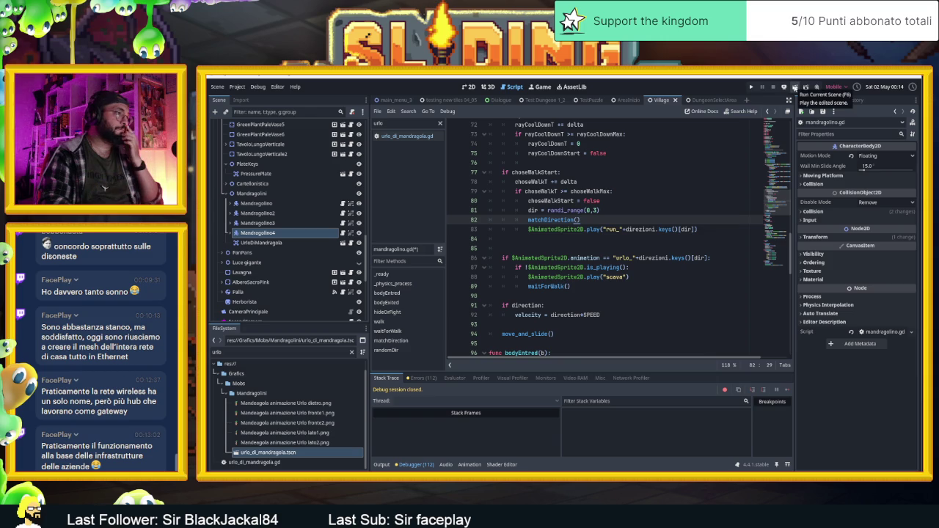
key(ctrl+s)
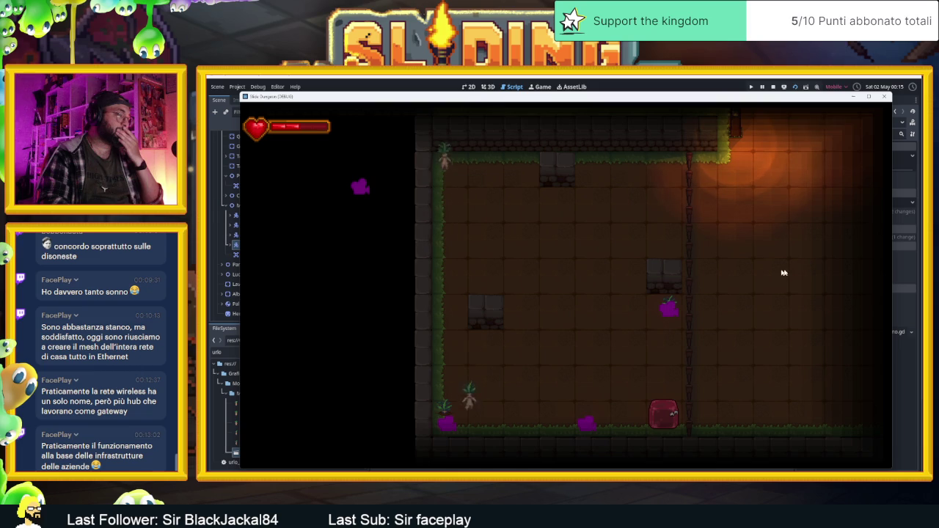
Stop the running Slide Dungeon play-test.
click(771, 87)
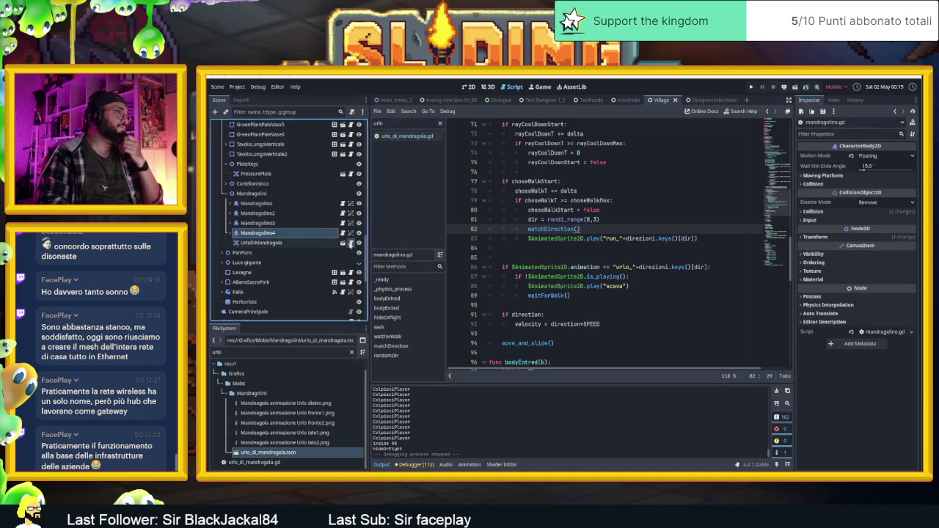
Change speed from 300 to 500 in urlo_di_mandragola.gd, save, and run the game.
click(350, 243)
click(532, 143)
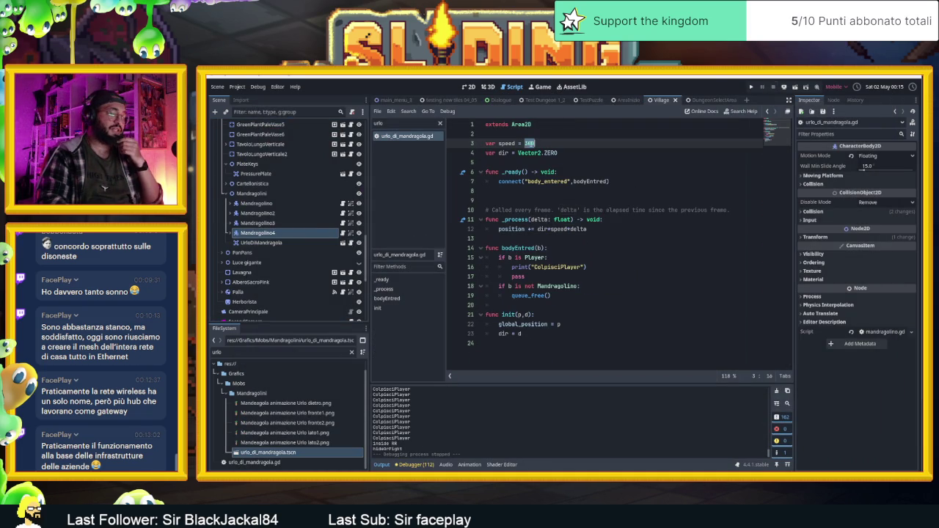
click(600, 151)
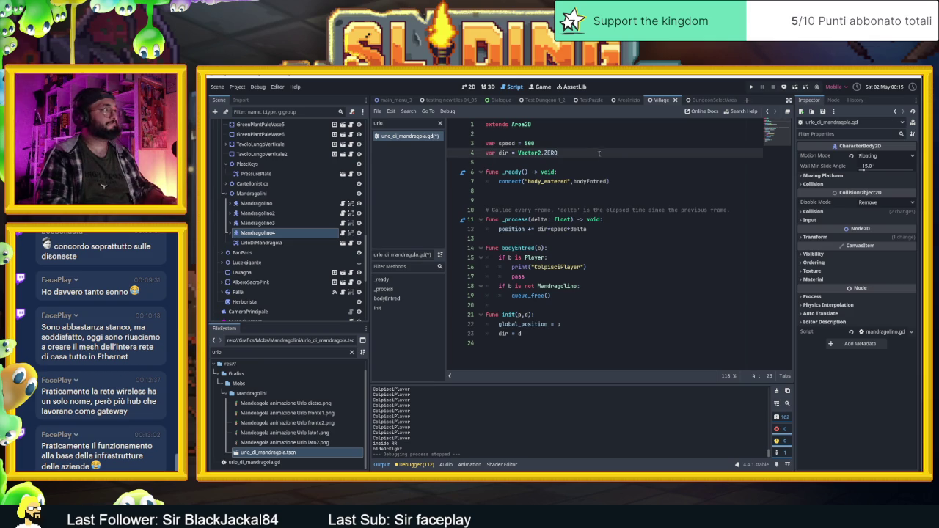
key(ctrl+s)
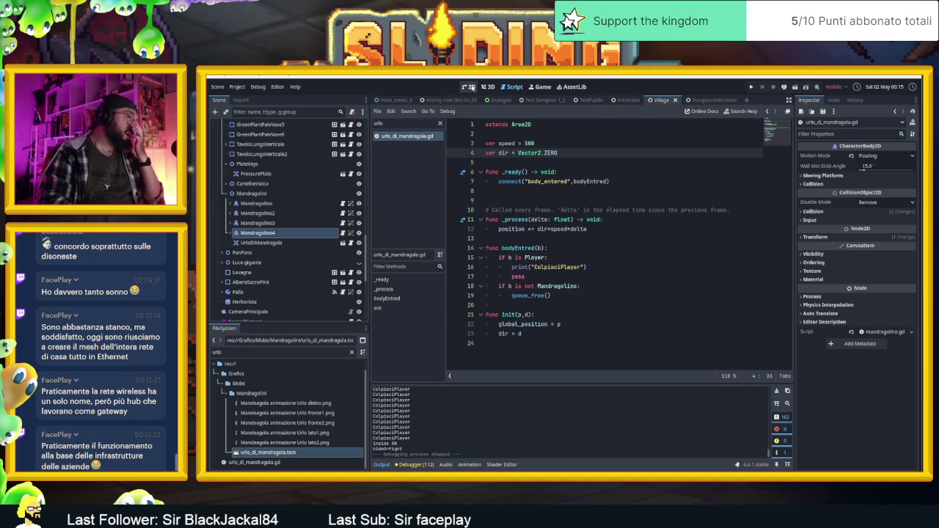
click(471, 87)
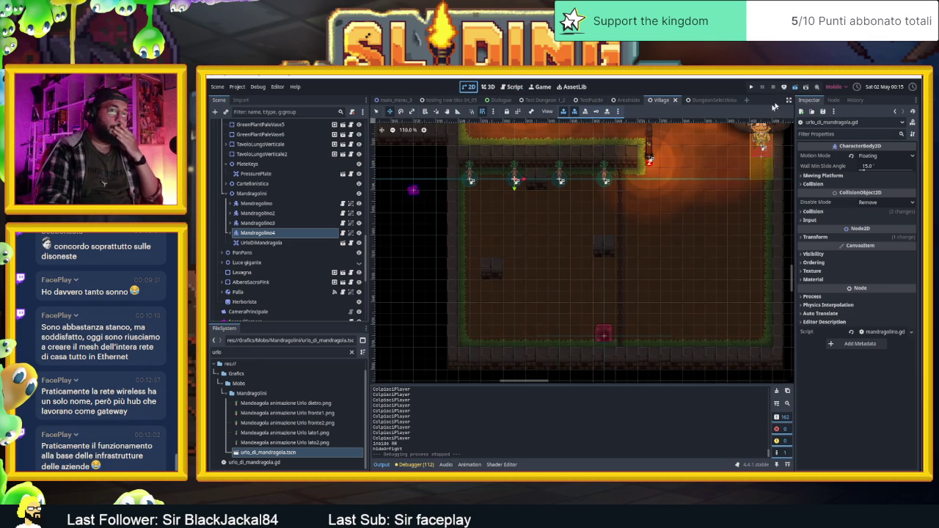
key(F5)
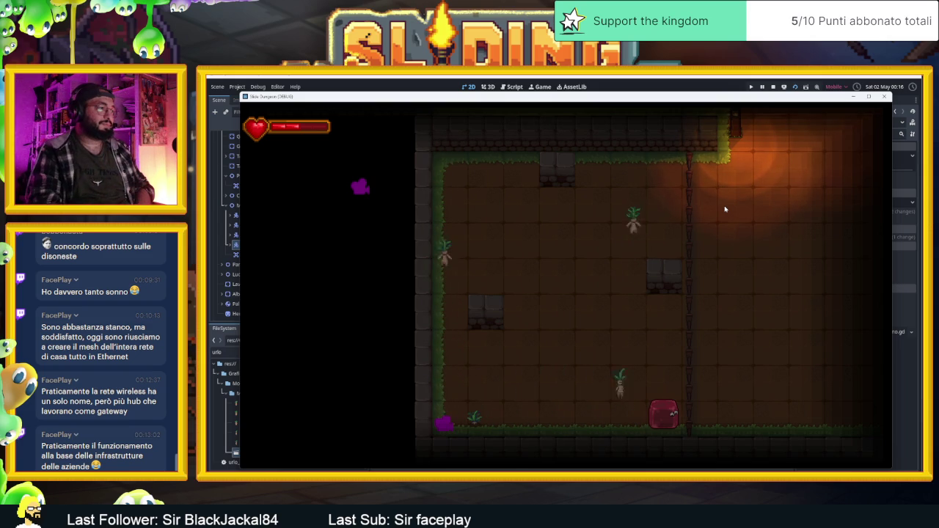
Slide the player block up and down between the bottom wall and the room several times.
key(Up)
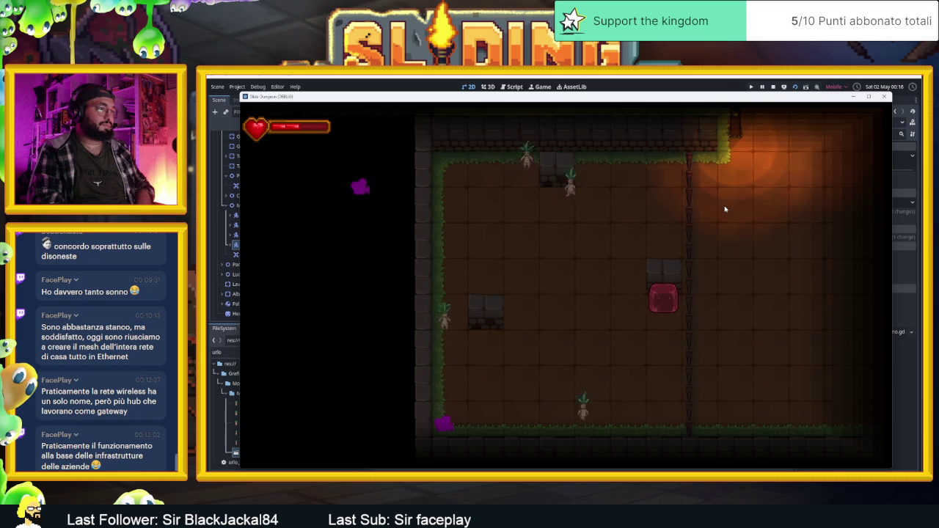
key(Down)
key(Up)
key(Down)
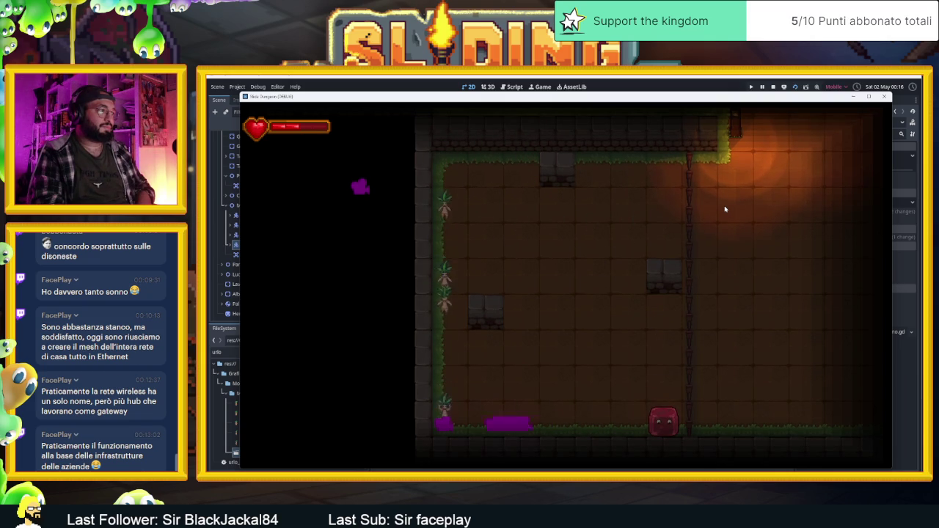
key(Up)
key(Down)
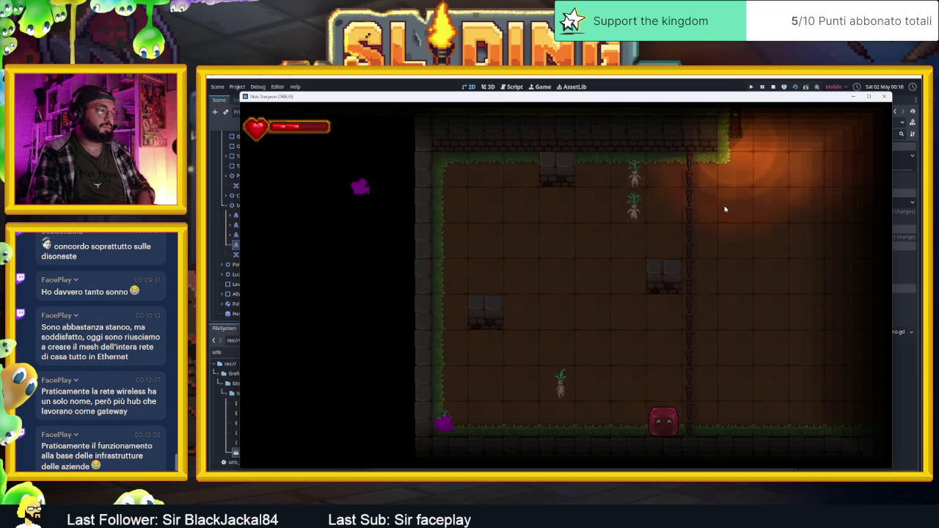
key(Up)
key(Down)
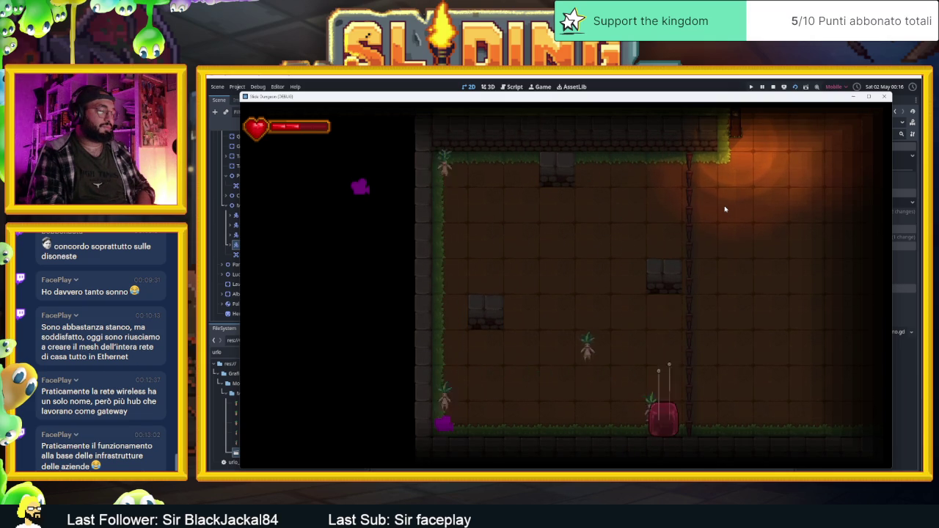
key(Up)
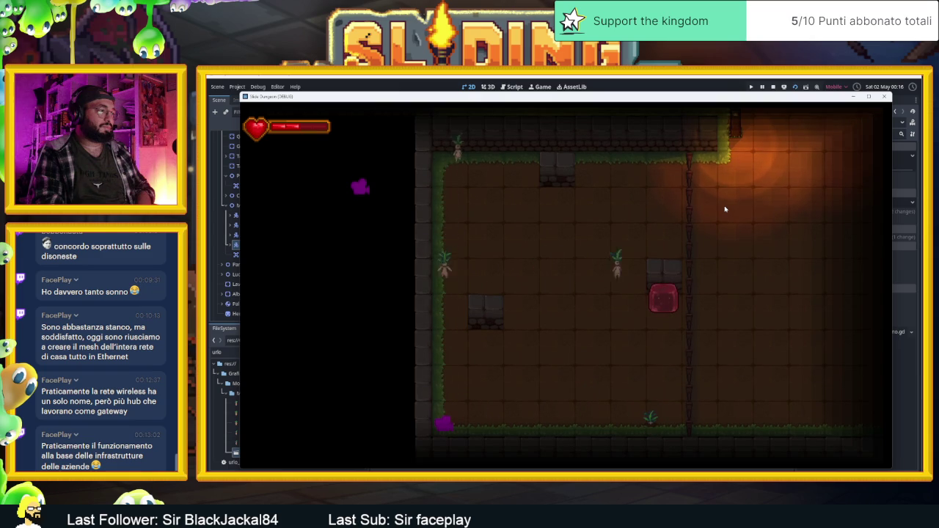
key(Down)
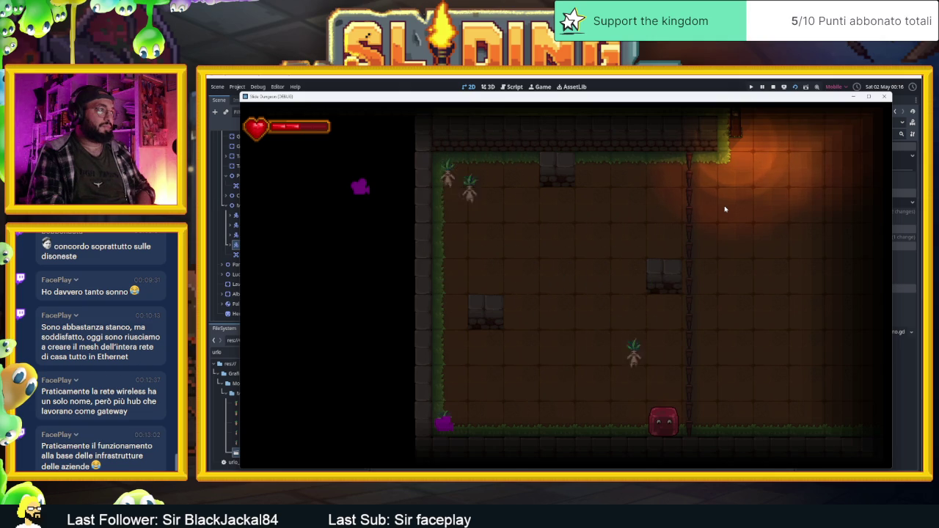
Slide the player to mid-room and under the stone block, then close the game with F8.
key(Up)
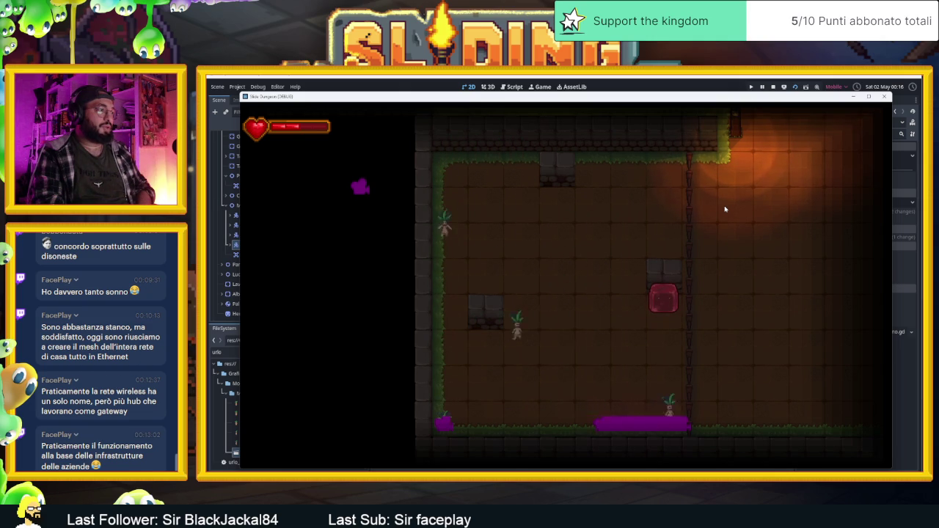
key(Down)
key(Up)
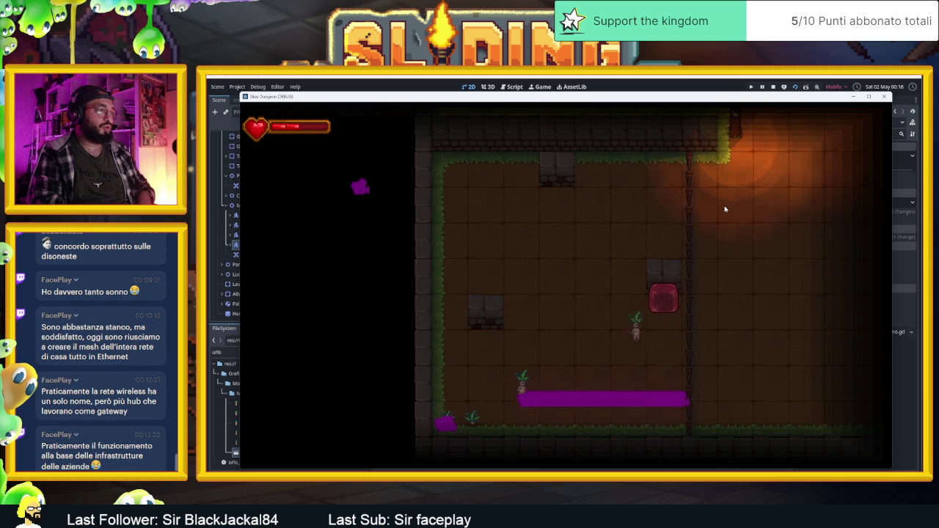
key(Down)
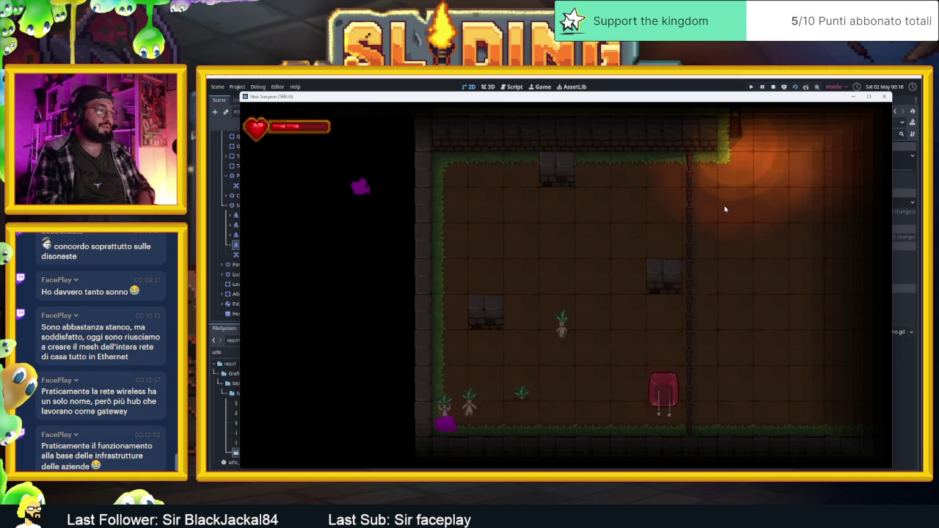
key(Up)
key(Down)
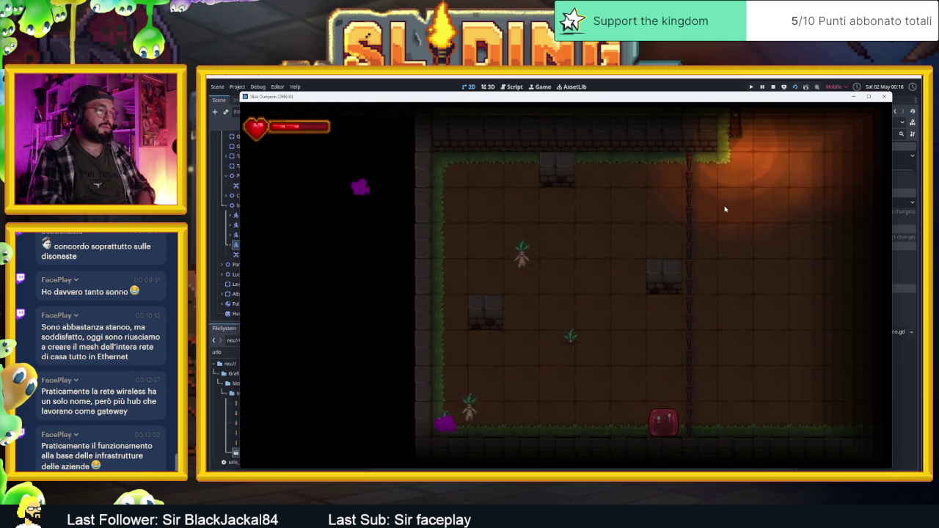
key(Up)
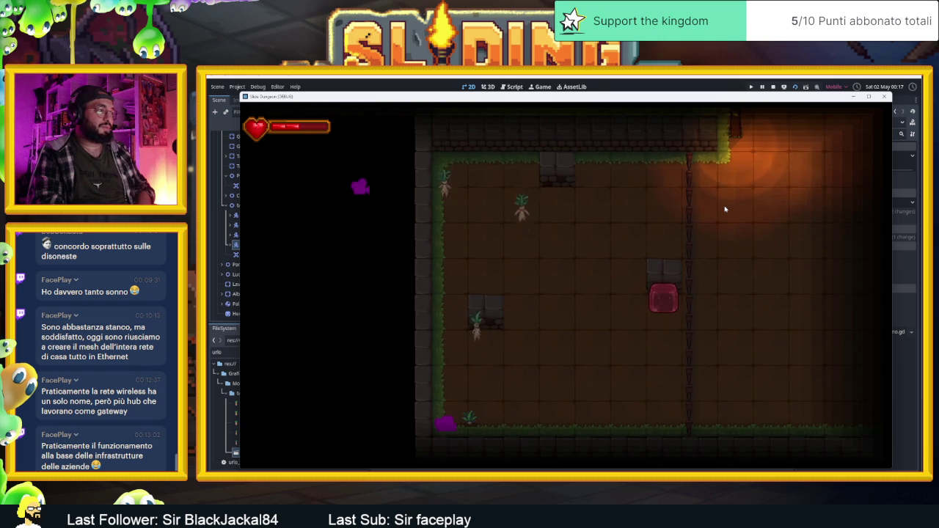
key(Down)
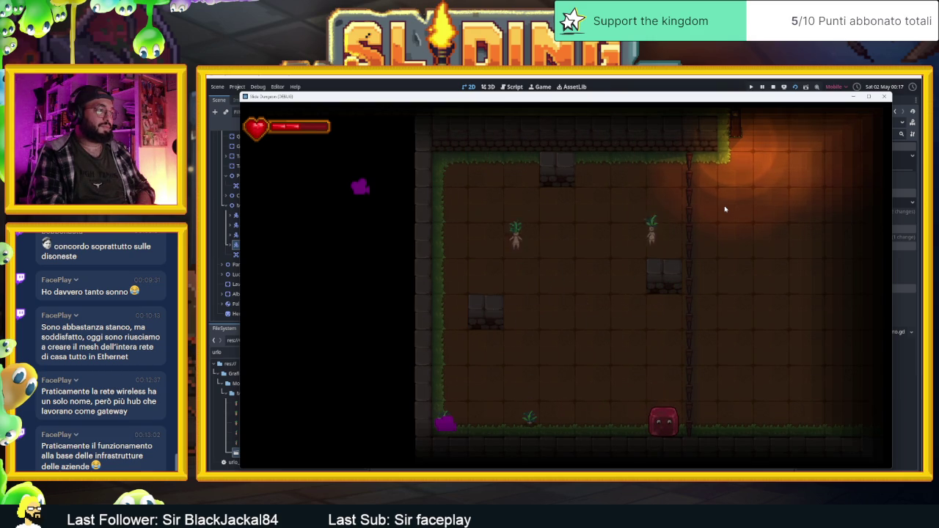
key(Up)
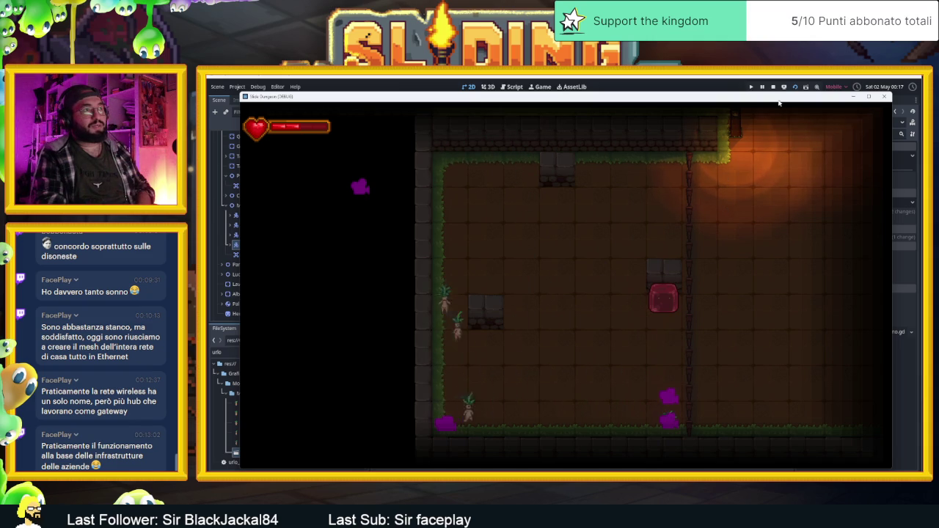
key(F8)
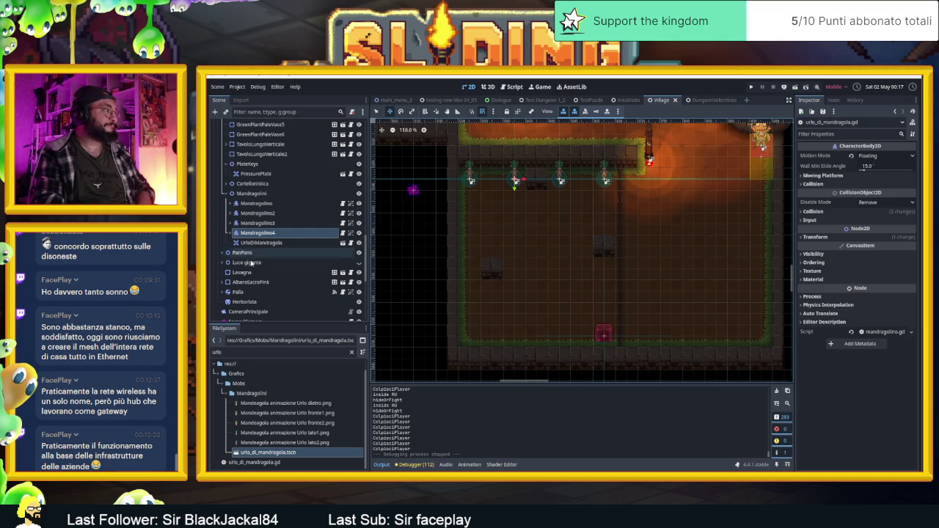
Scroll the Scene dock and open UrloDiMandragola's urlo_di_mandragola.gd script.
scroll(354, 297, down, 1)
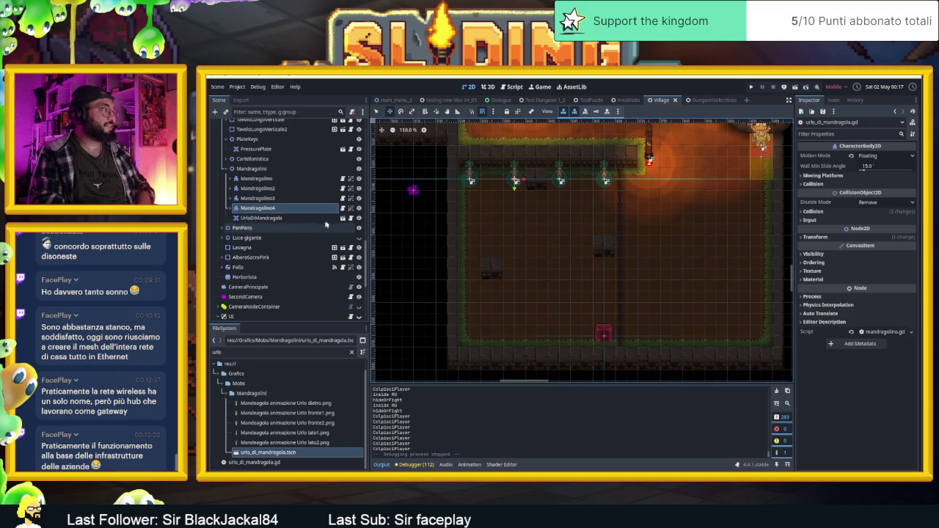
click(351, 217)
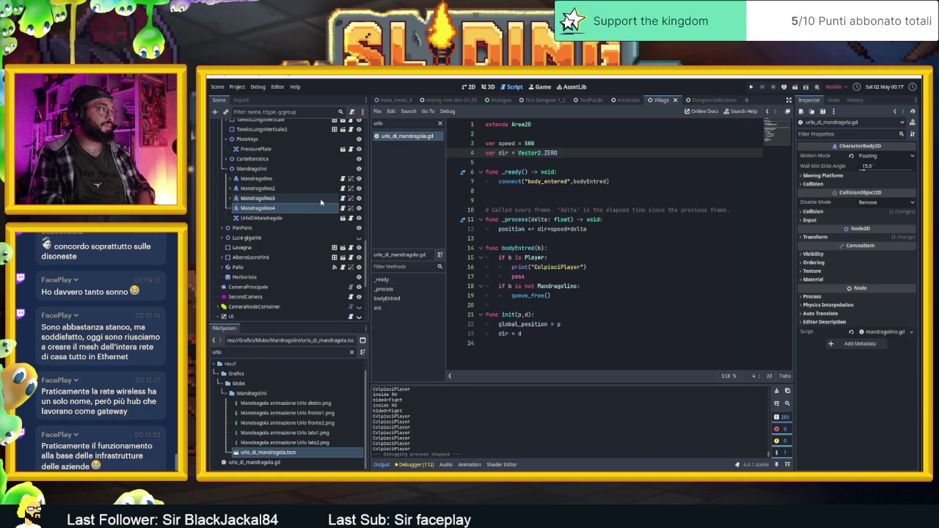
Select Mandragolini, reopen urlo_di_mandragola.gd, then select the UrloDiMandragola Area2D node.
click(323, 169)
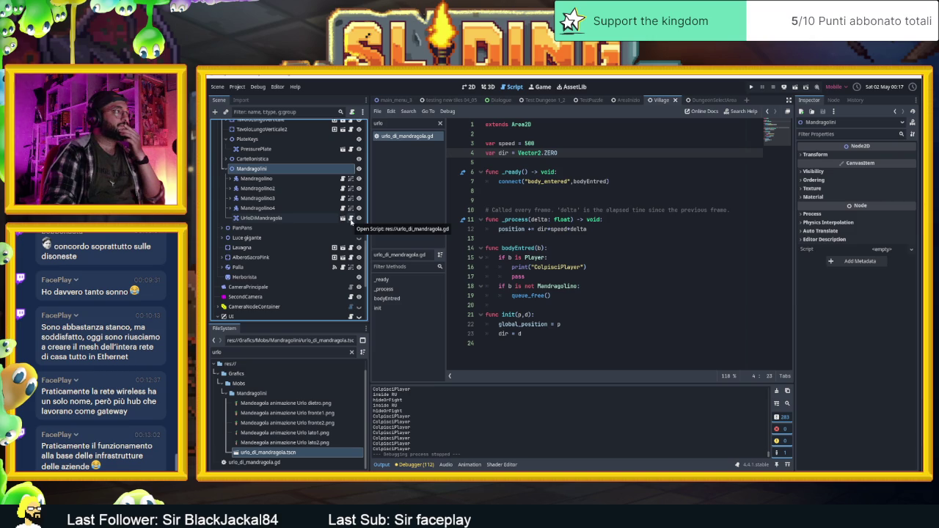
click(350, 219)
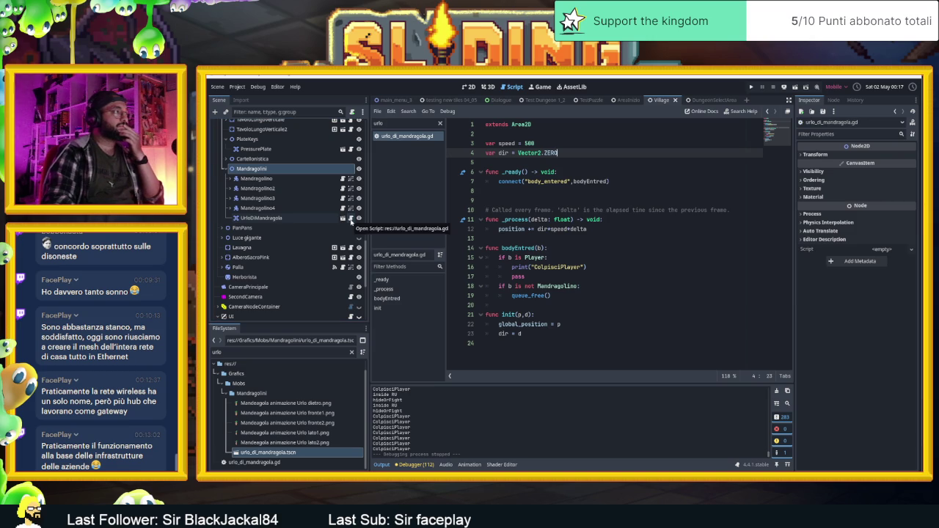
scroll(288, 218, up, 1)
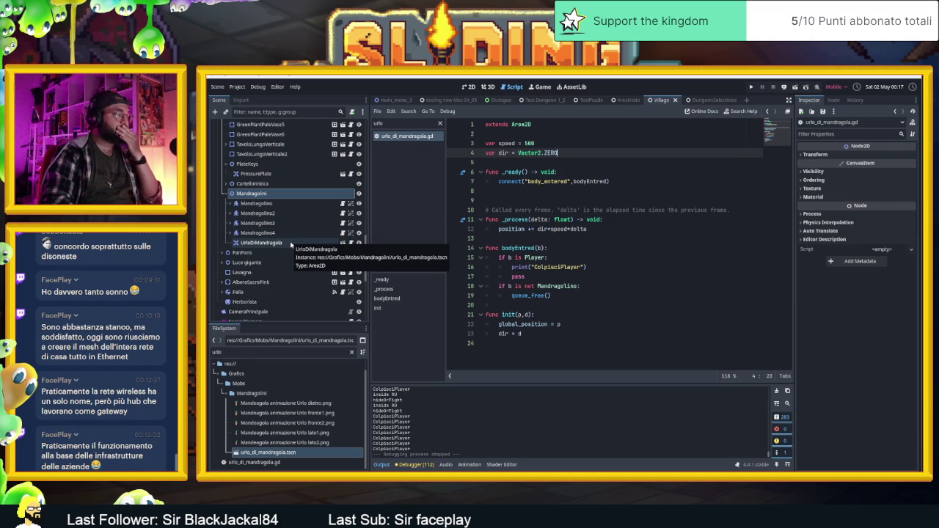
click(291, 244)
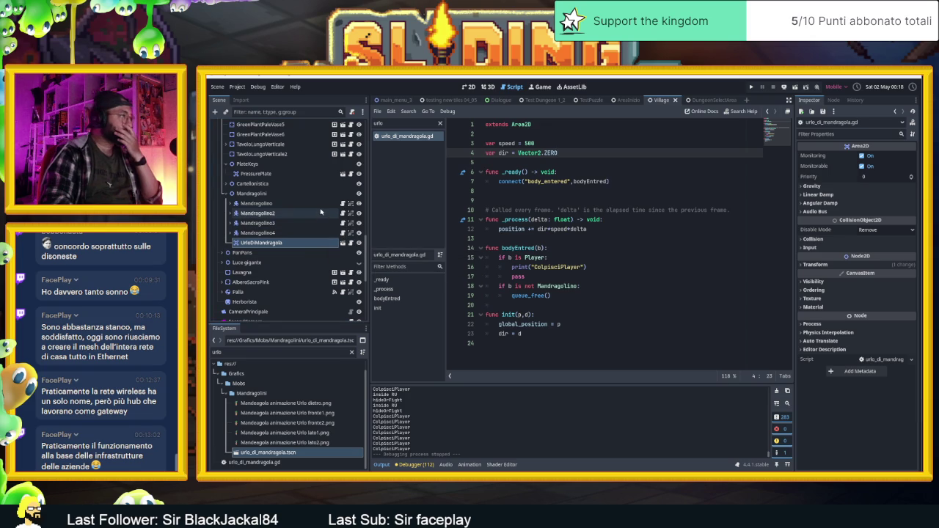
Open mandragolino.gd from the Scene dock and scroll through its code.
click(343, 203)
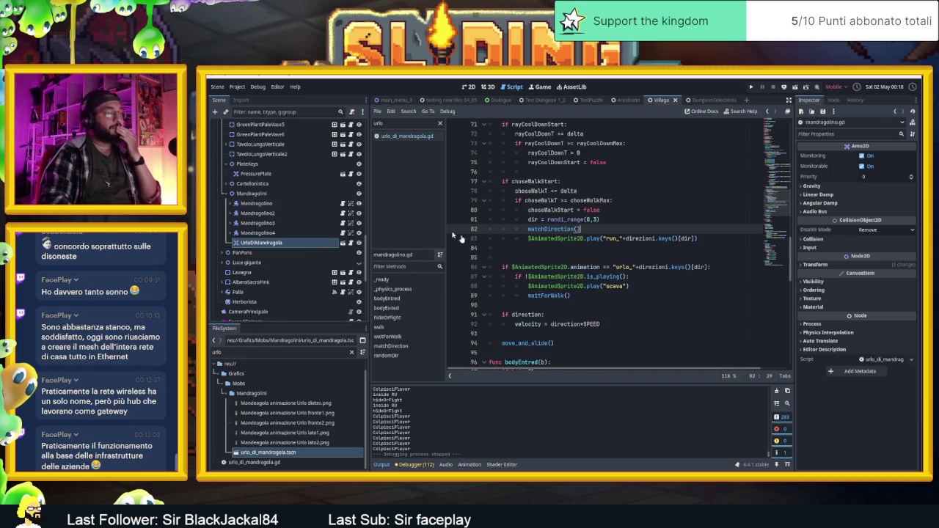
scroll(618, 323, down, 1)
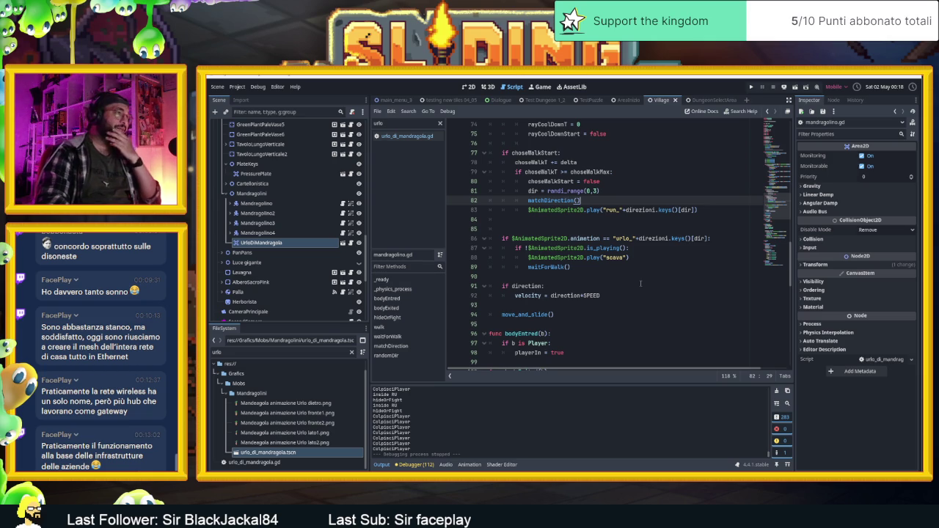
scroll(638, 290, down, 2)
scroll(636, 284, up, 2)
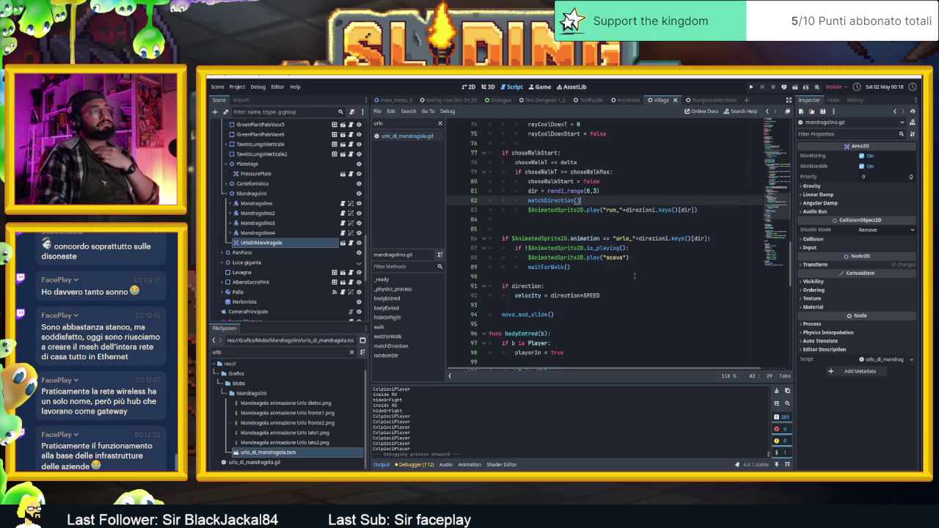
scroll(634, 276, up, 6)
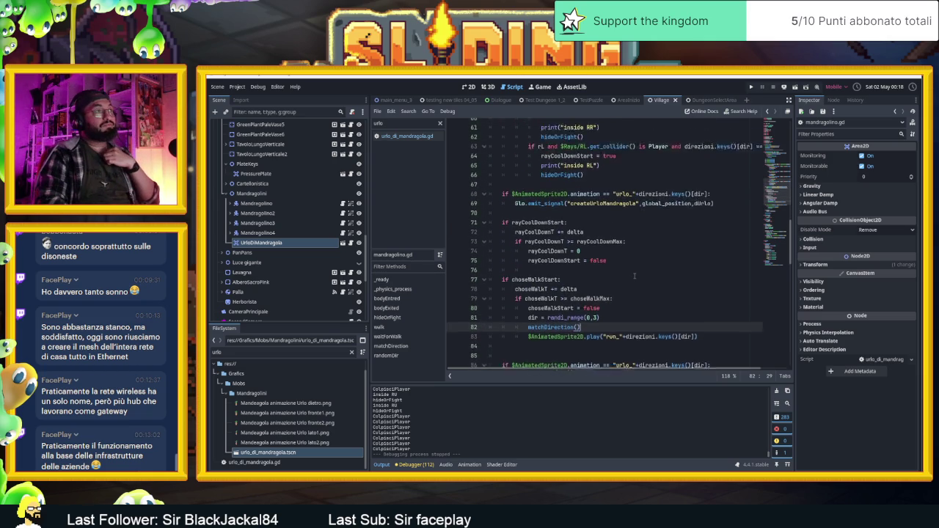
scroll(634, 276, up, 2)
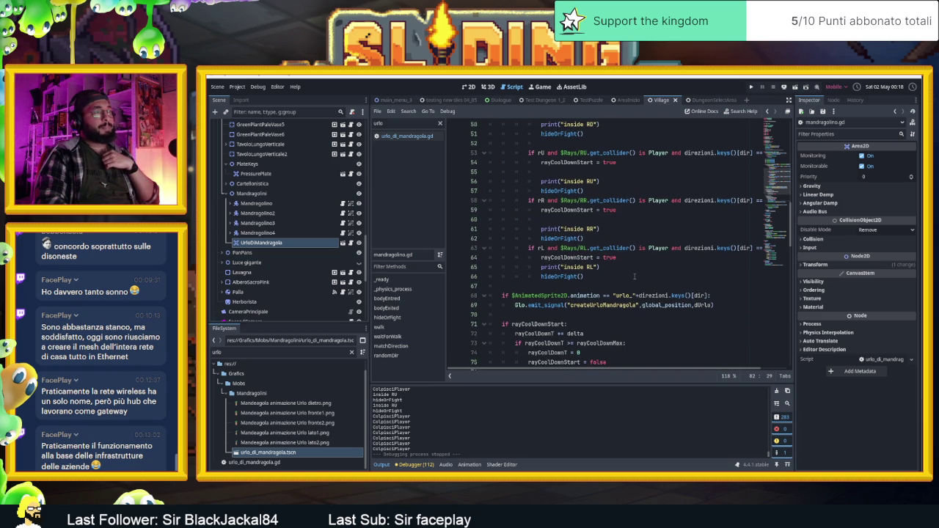
scroll(634, 276, up, 1)
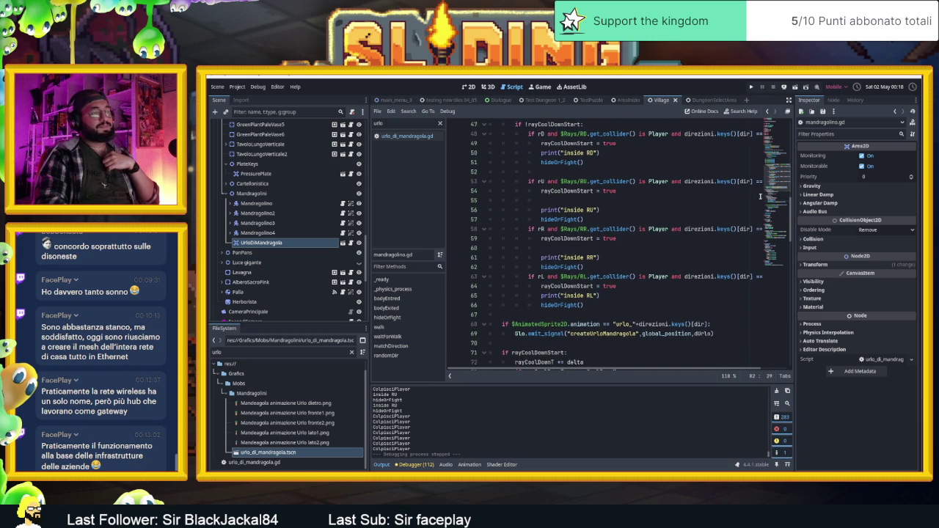
scroll(782, 180, up, 2)
Go to hideOrFight and end line 112's idle-animation check with a colon.
mouse_move(782, 180)
mouse_down()
mouse_move(774, 271)
mouse_move(775, 242)
mouse_up()
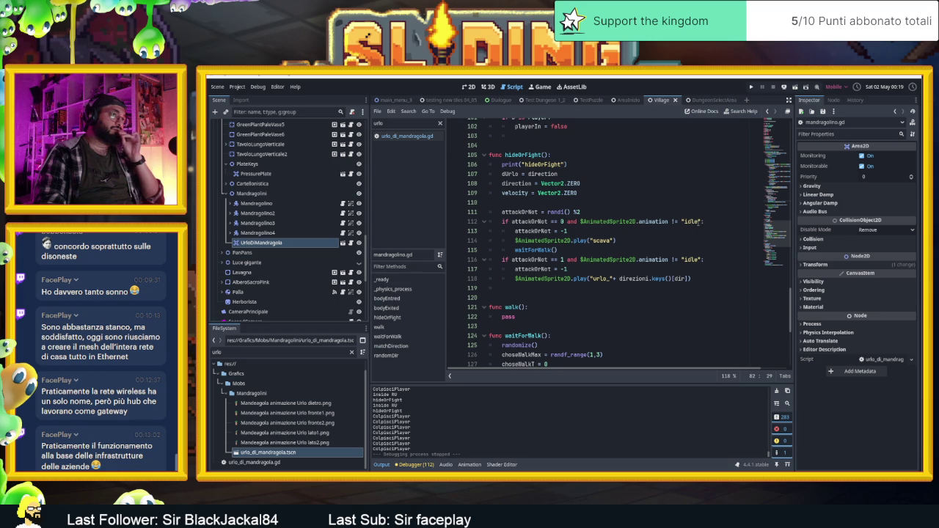
click(708, 223)
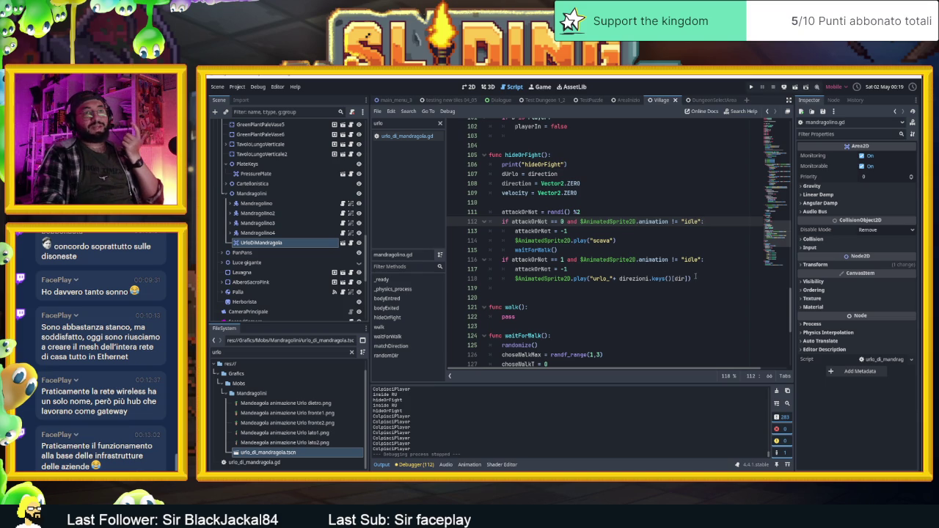
text(:)
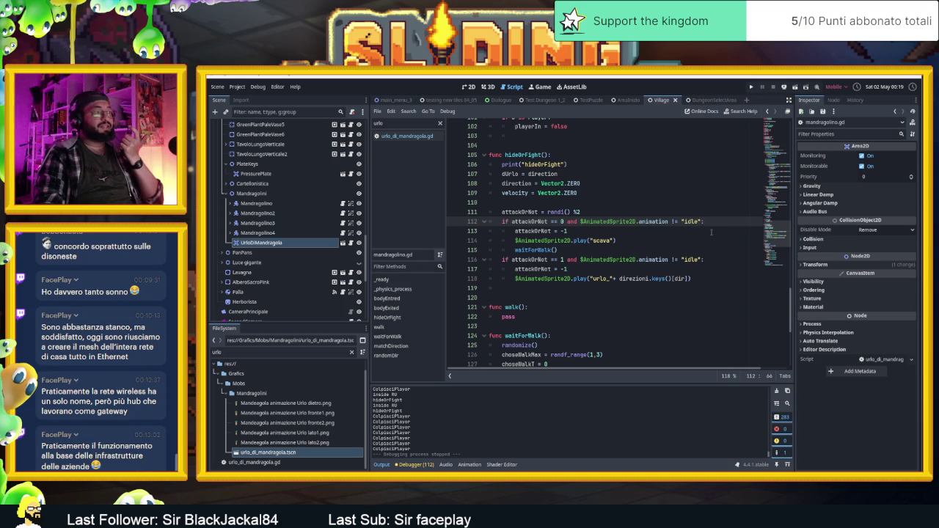
click(415, 464)
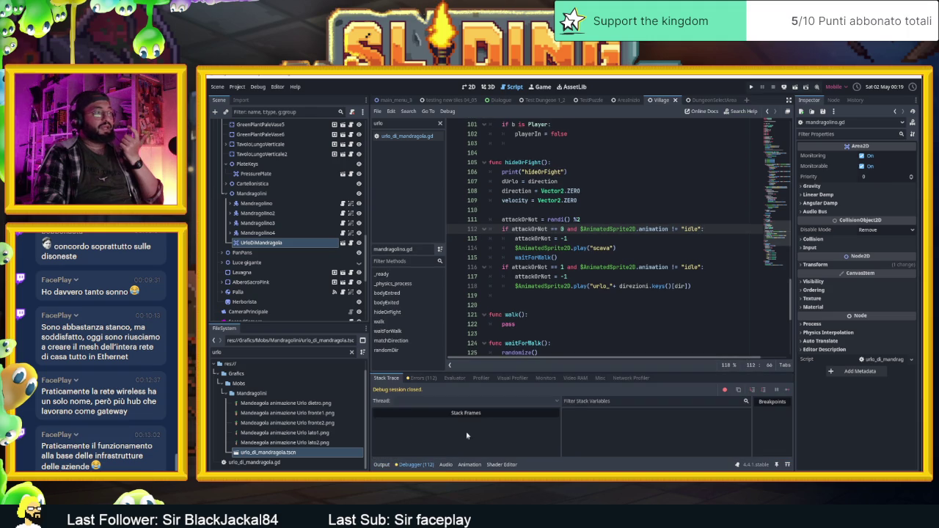
click(422, 378)
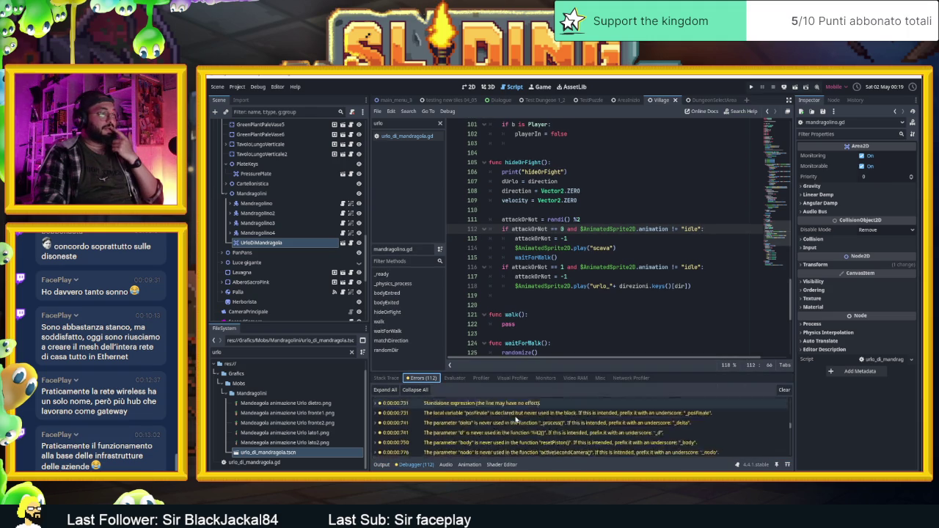
scroll(515, 419, down, 5)
scroll(548, 440, down, 3)
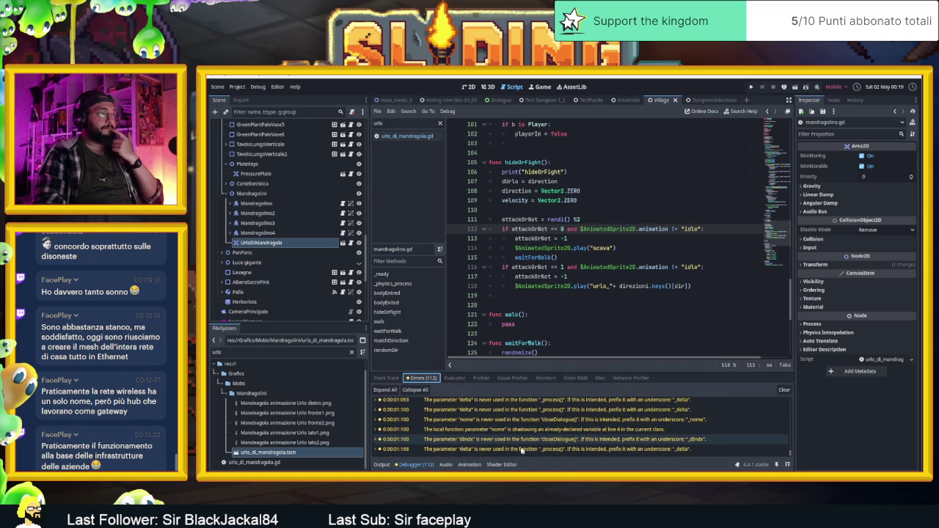
click(382, 464)
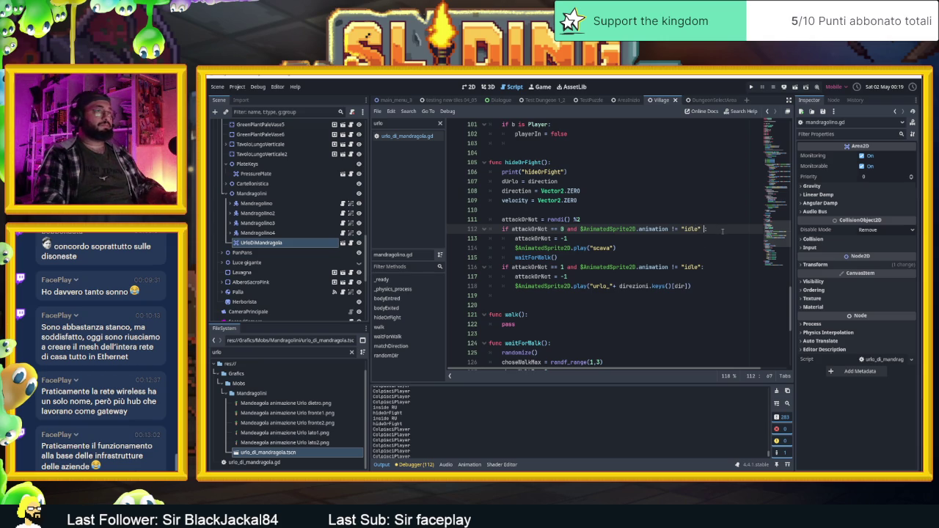
Remove the old idle animation check from line 112's attack condition.
text(and)
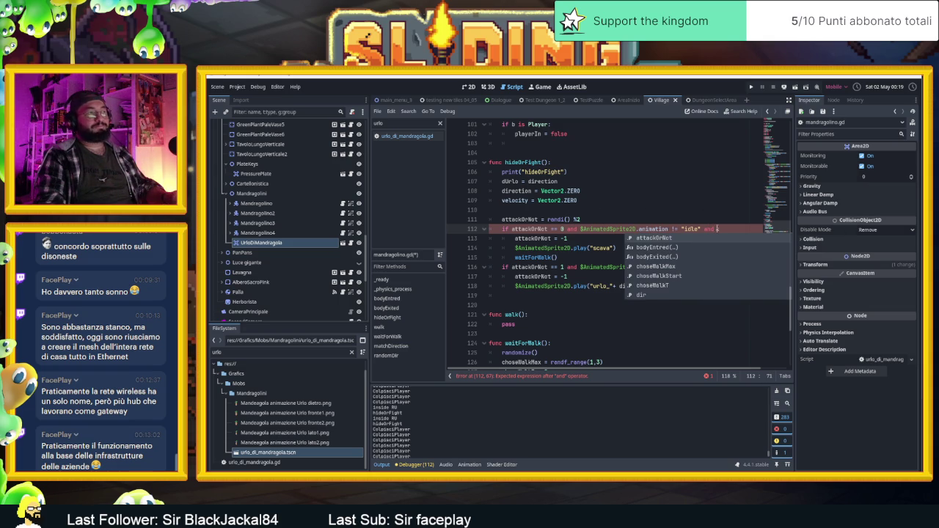
scroll(618, 372, right, 2)
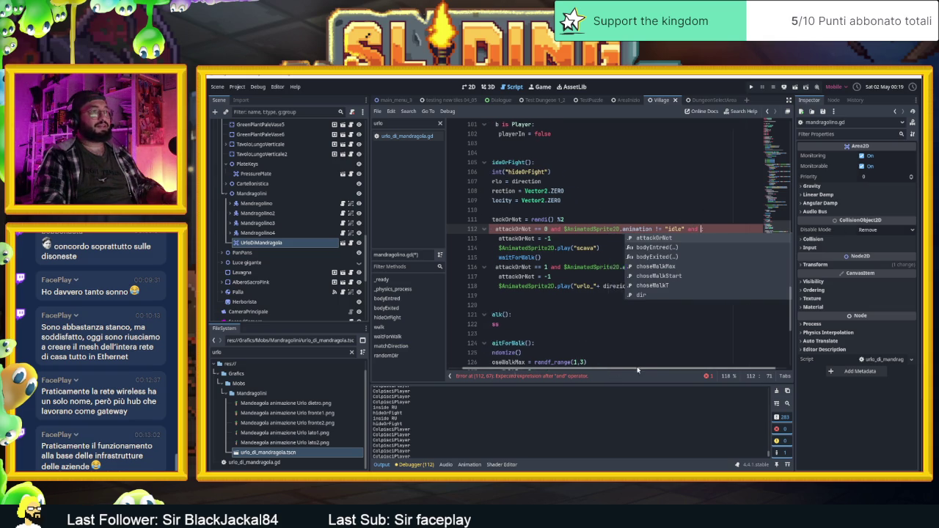
drag(671, 229, 552, 229)
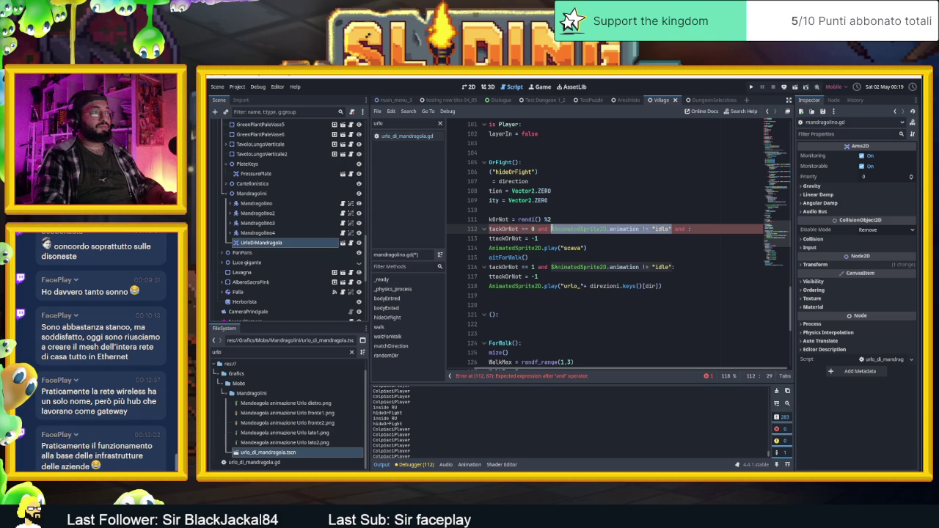
key(ctrl+c)
click(687, 229)
key(ctrl+v)
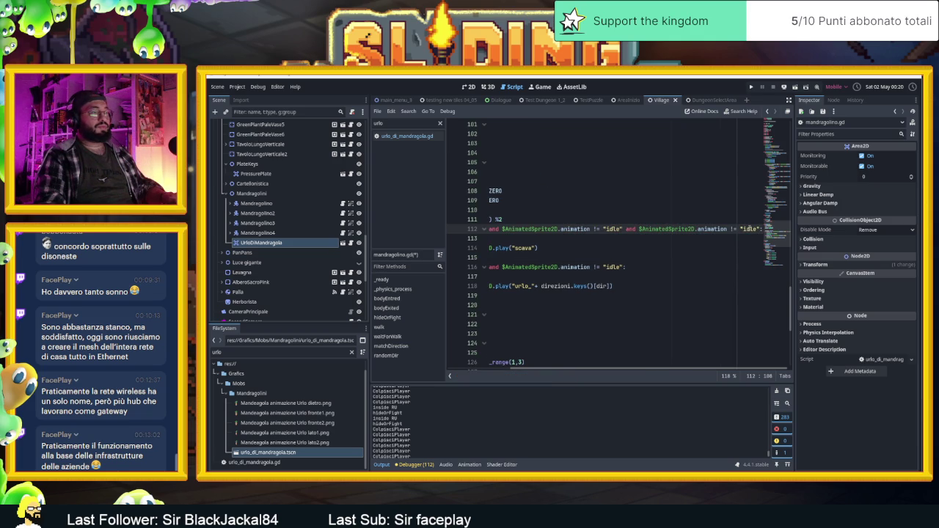
scroll(755, 229, left, 3)
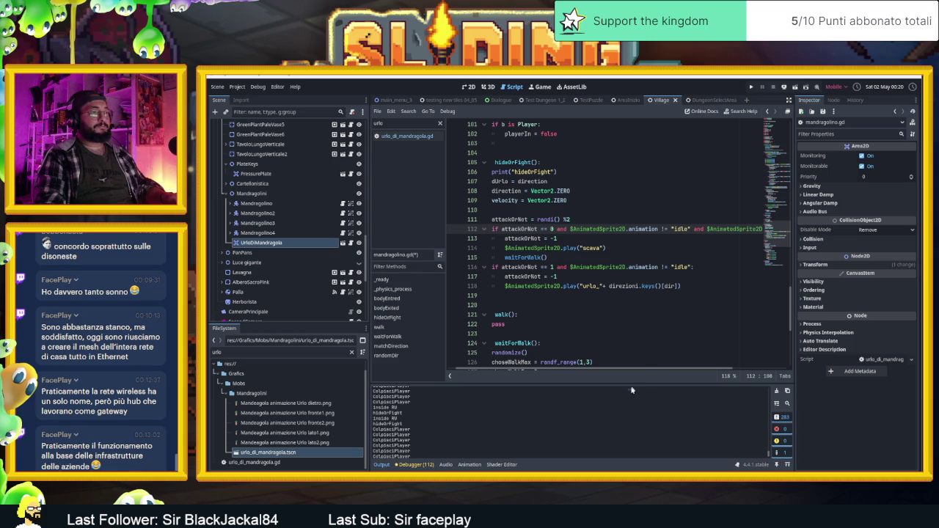
drag(648, 369, 712, 369)
double_click(750, 229)
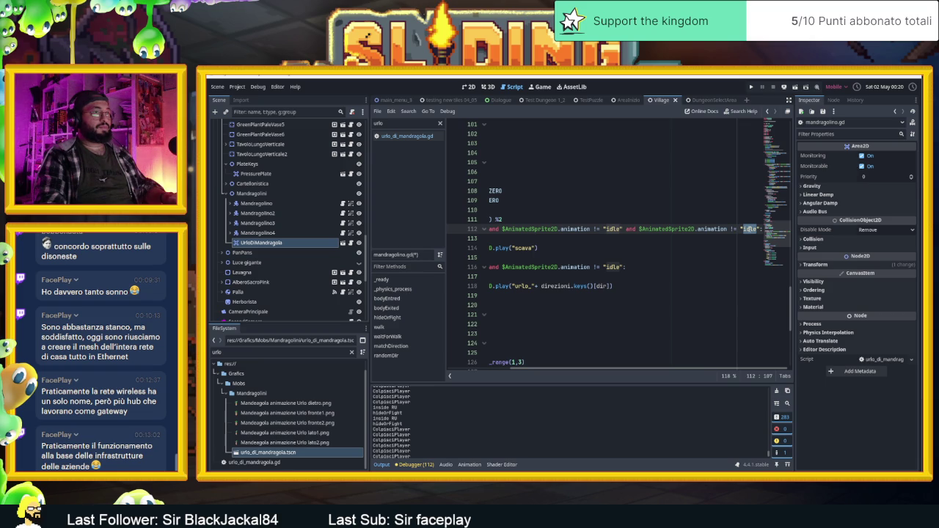
text(scava)
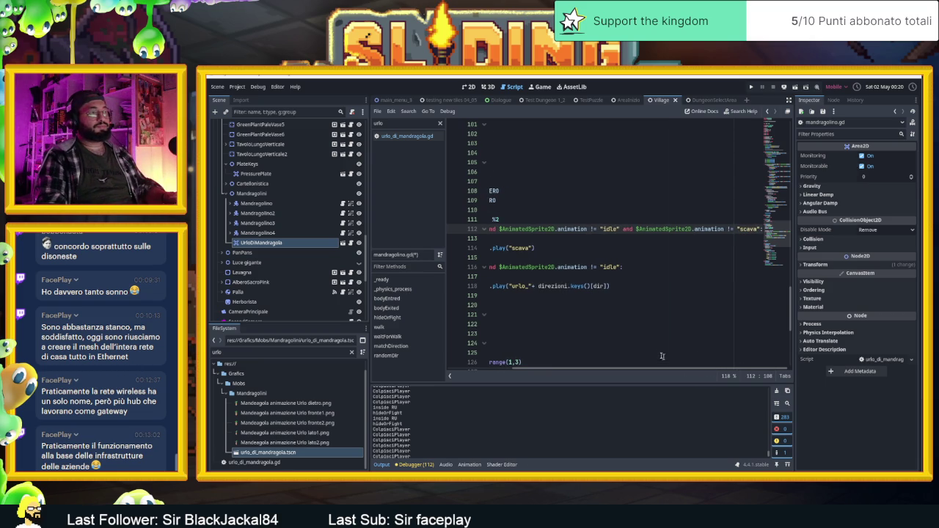
scroll(660, 325, left, 2)
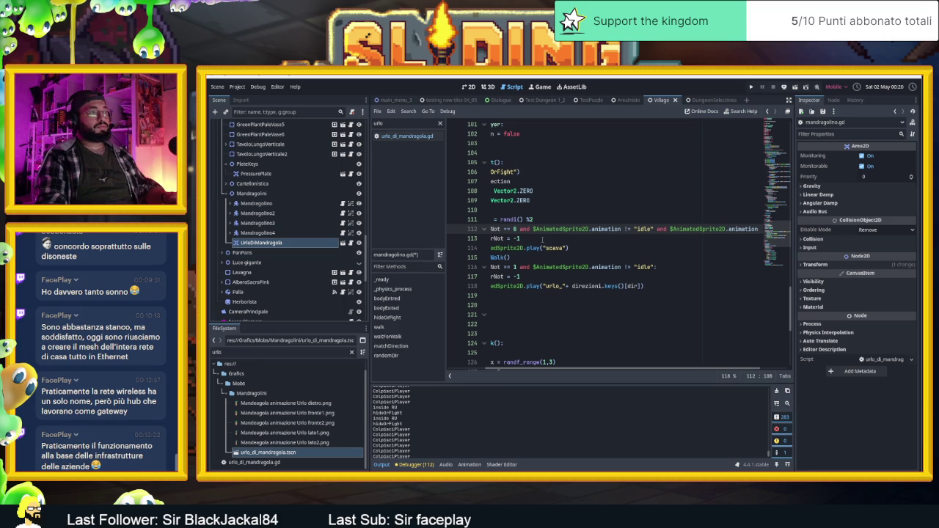
drag(533, 229, 762, 228)
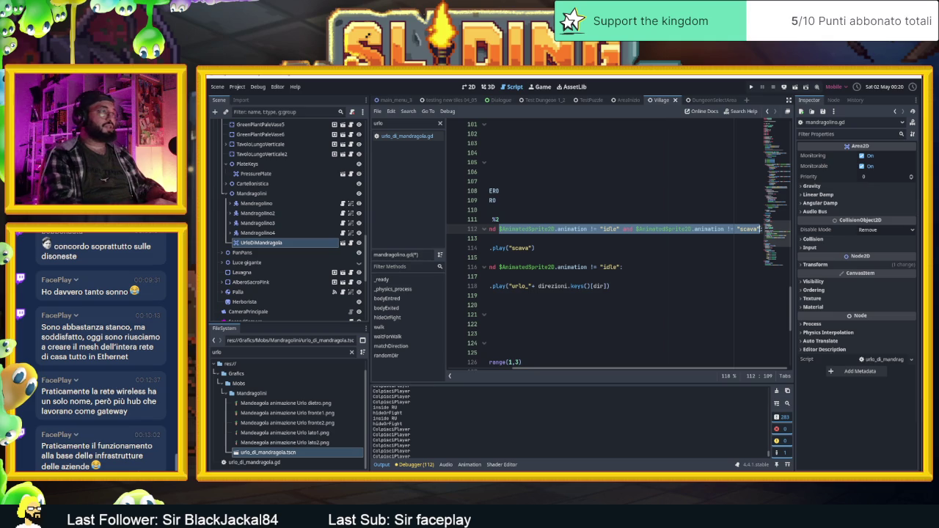
key(BackSpace)
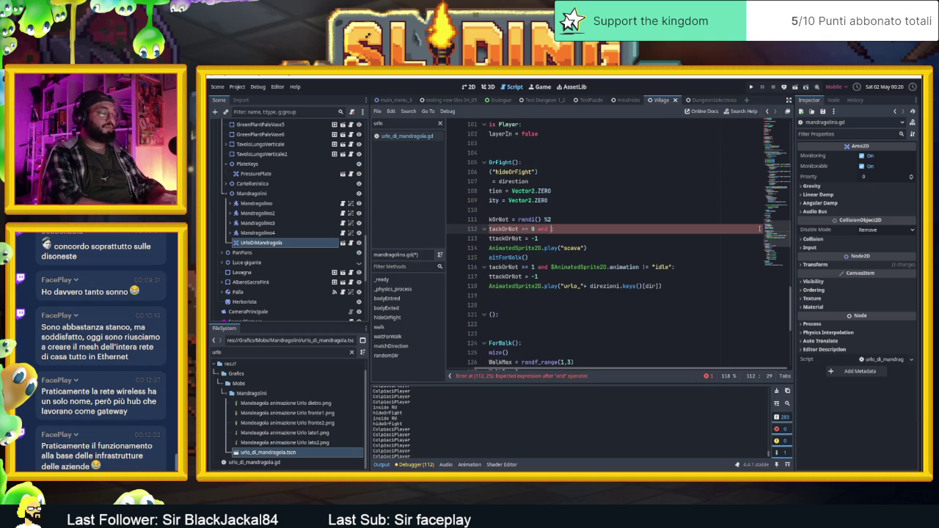
Write $AnimatedSprite2D.animation == "run_"+direzioni.keys()[dir] as line 112's animation check.
text($A)
key(Return)
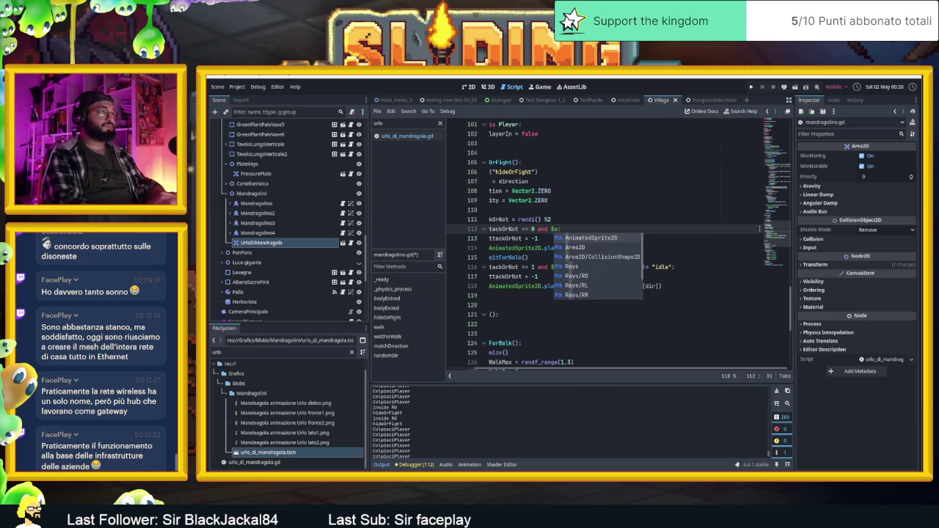
text(.an)
key(Return)
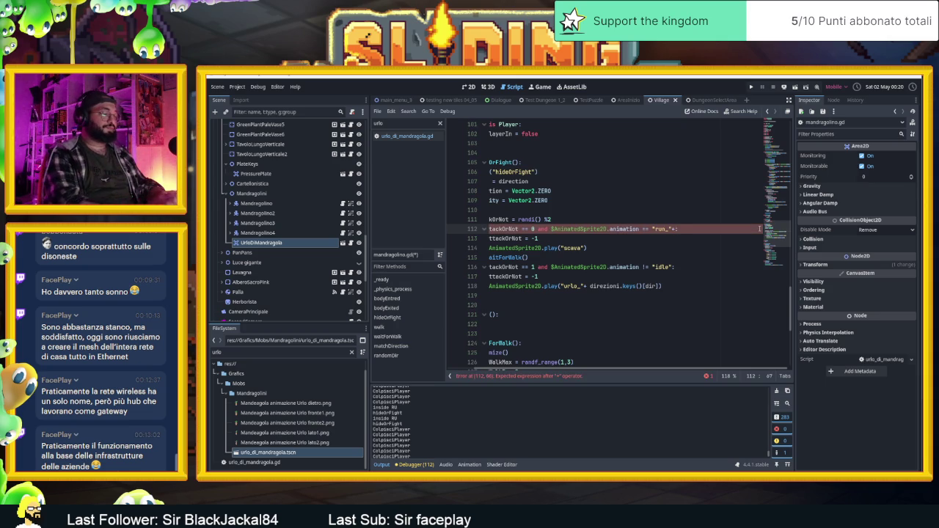
text(:)
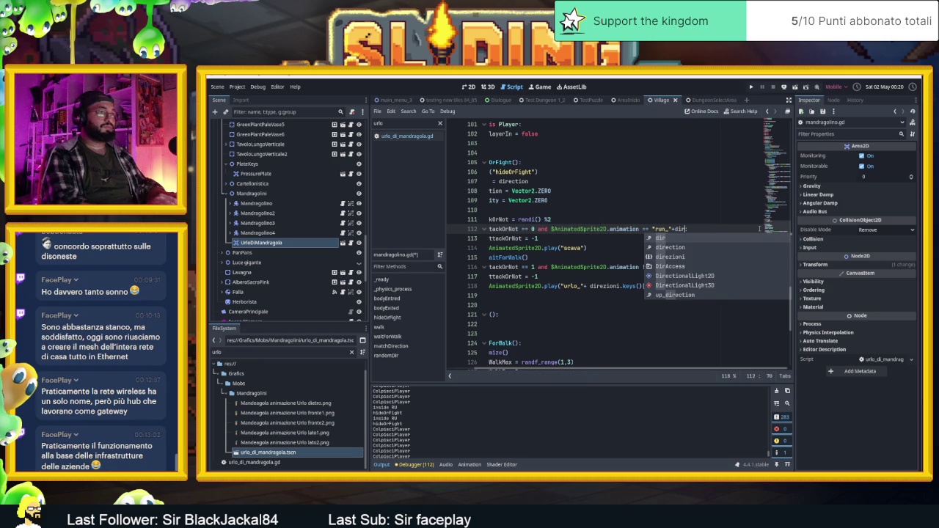
key(Down)
key(Down)
key(Return)
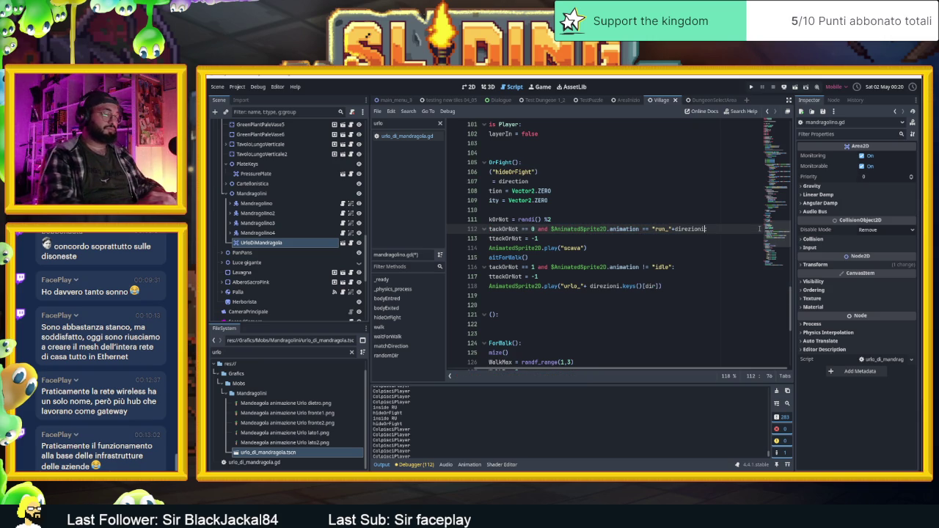
text(.keys()[d)
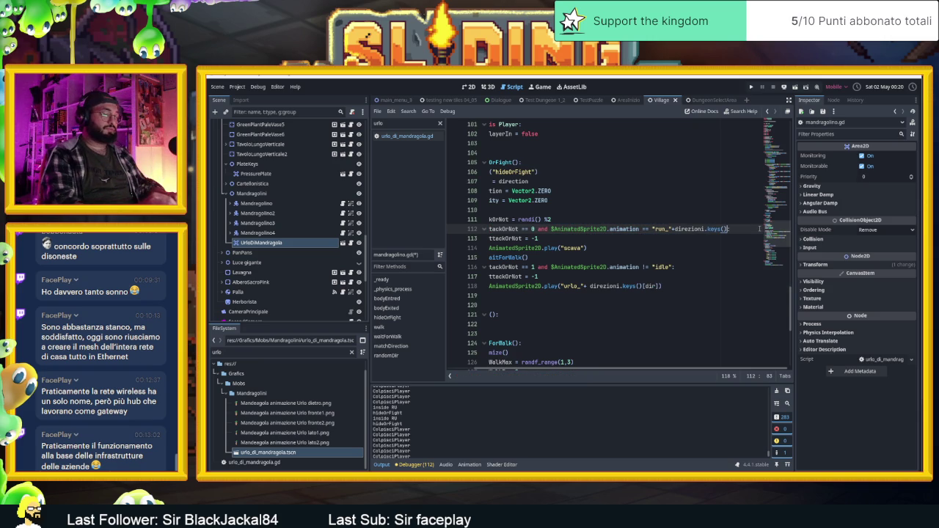
text(ir)
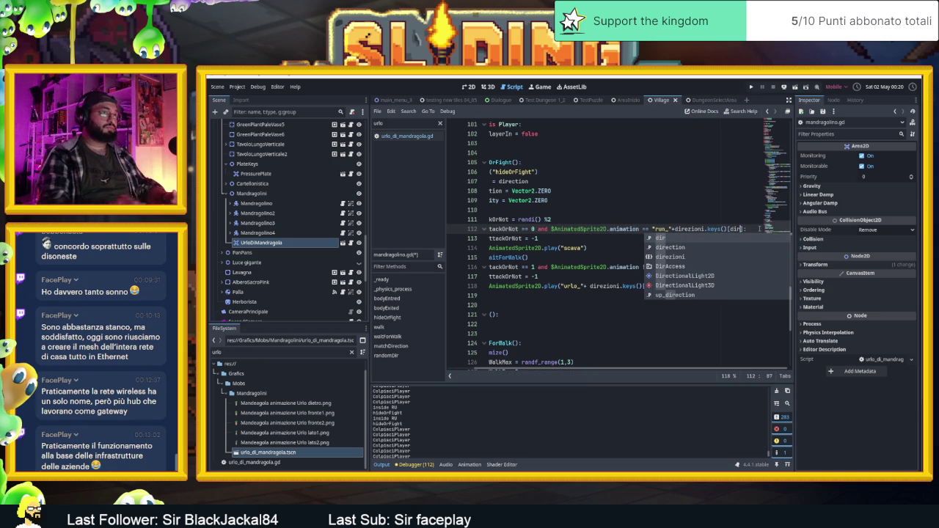
click(691, 229)
scroll(688, 229, left, 2)
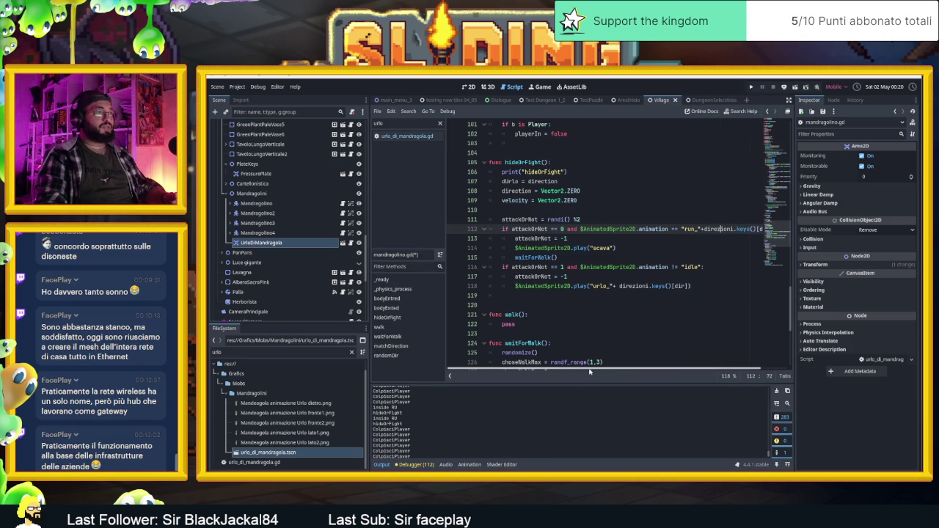
scroll(589, 372, right, 2)
Copy the run_ direction condition over line 116's idle check and launch the game.
mouse_move(742, 229)
mouse_down()
mouse_move(498, 229)
mouse_move(551, 229)
mouse_up()
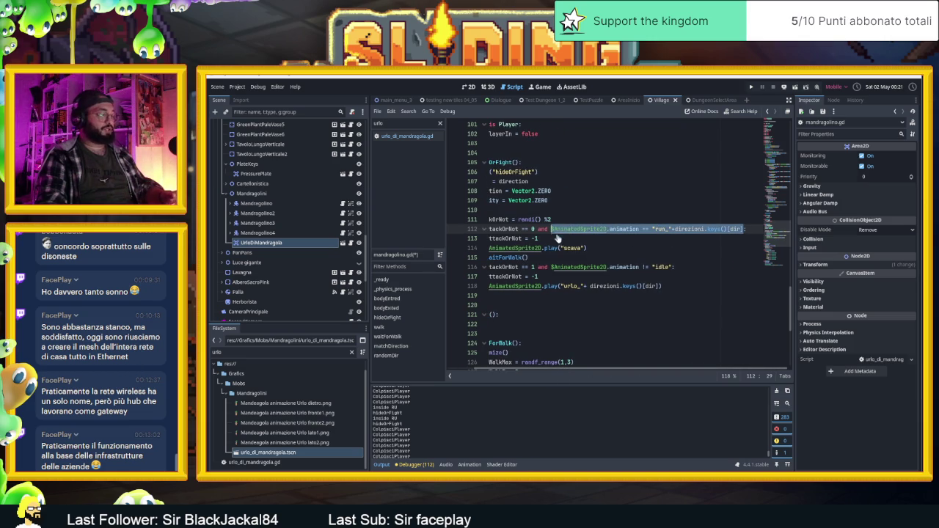
click(672, 267)
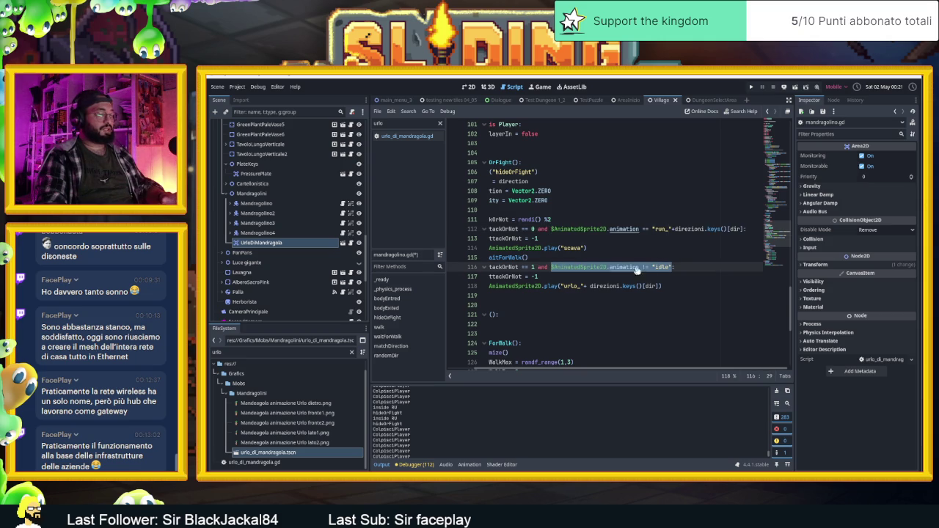
key(ctrl+v)
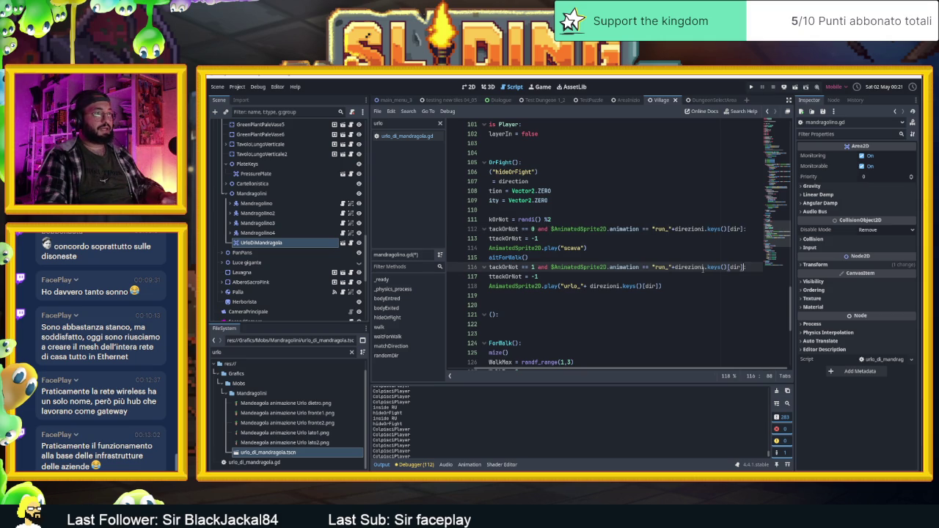
scroll(652, 328, left, 2)
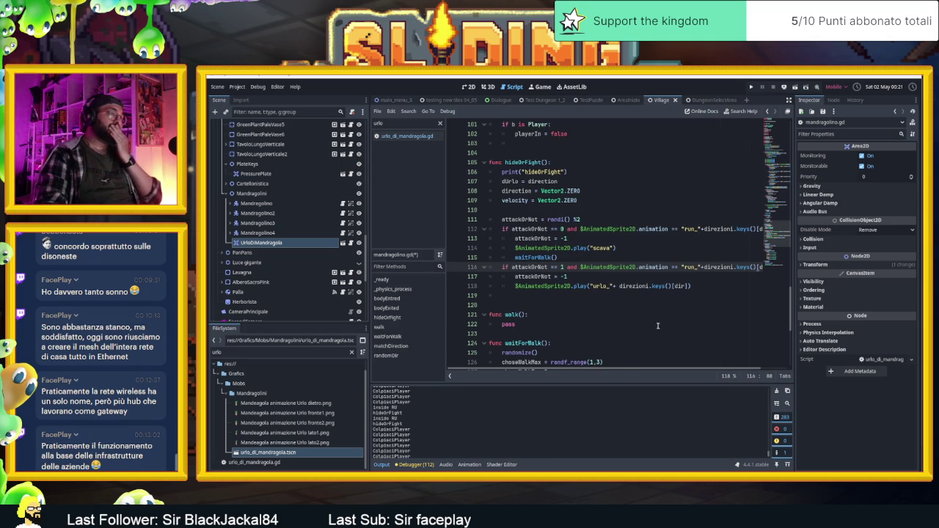
drag(620, 372, 688, 372)
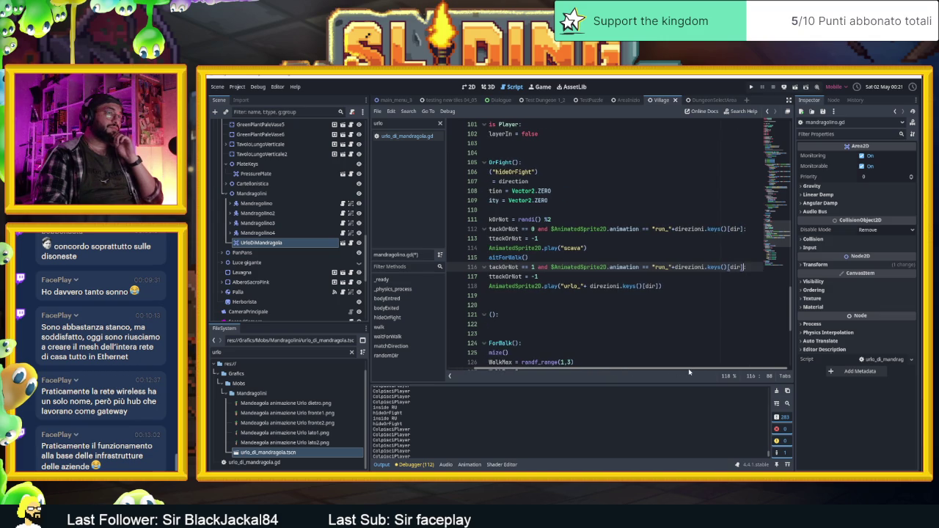
scroll(680, 372, left, 3)
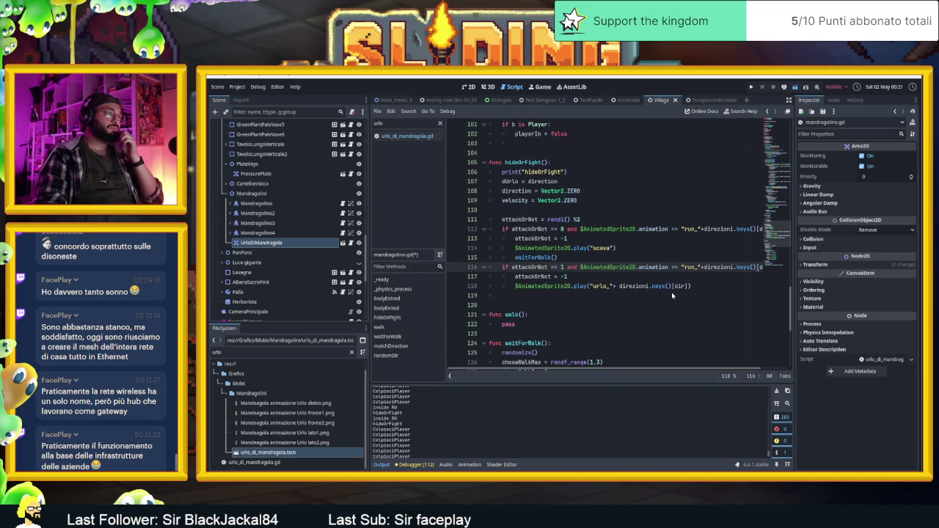
key(F5)
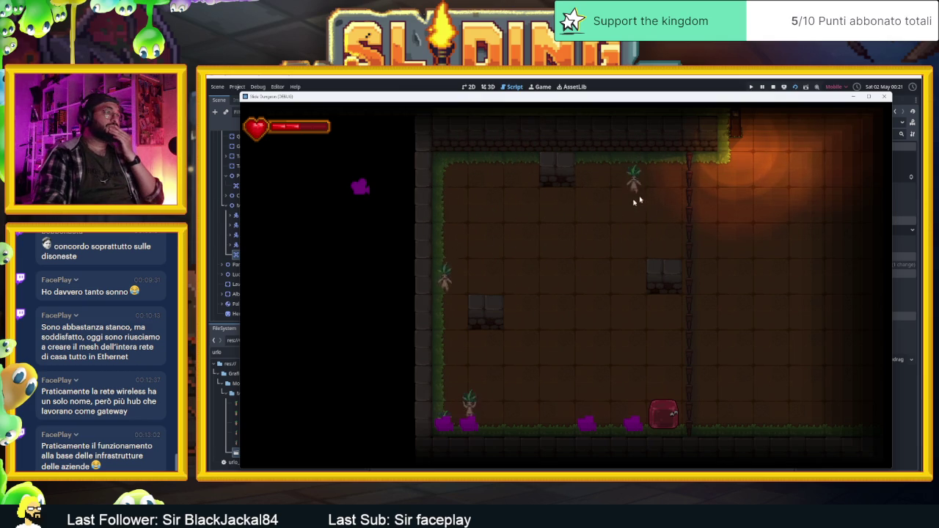
click(773, 87)
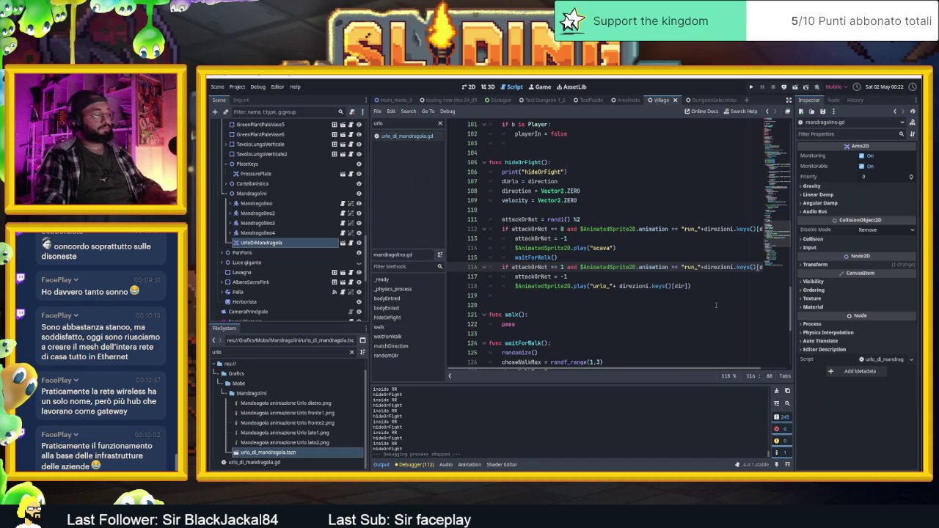
Undo the run_ checks and delete the scava clause from line 112.
key(ctrl+z)
key(ctrl+z)
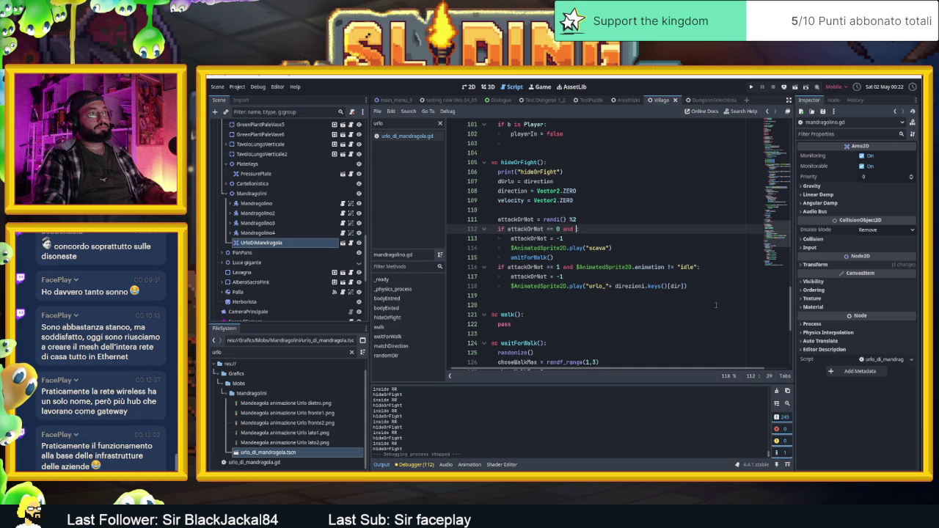
key(ctrl+y)
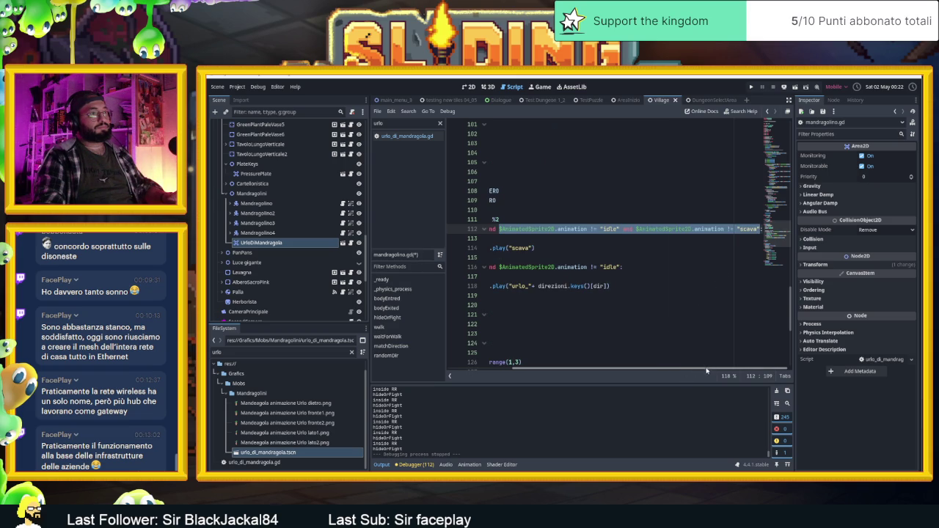
click(754, 228)
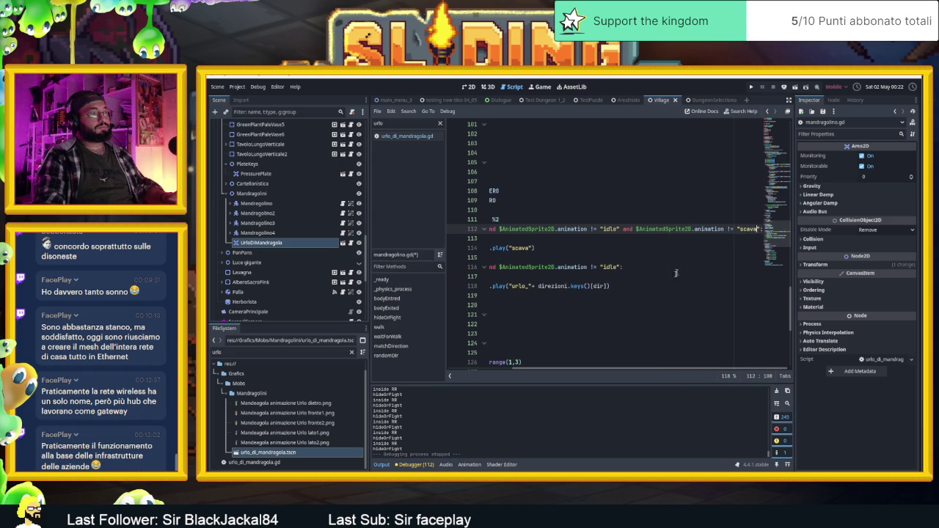
mouse_move(682, 363)
mouse_down()
mouse_move(601, 364)
mouse_move(628, 367)
mouse_up()
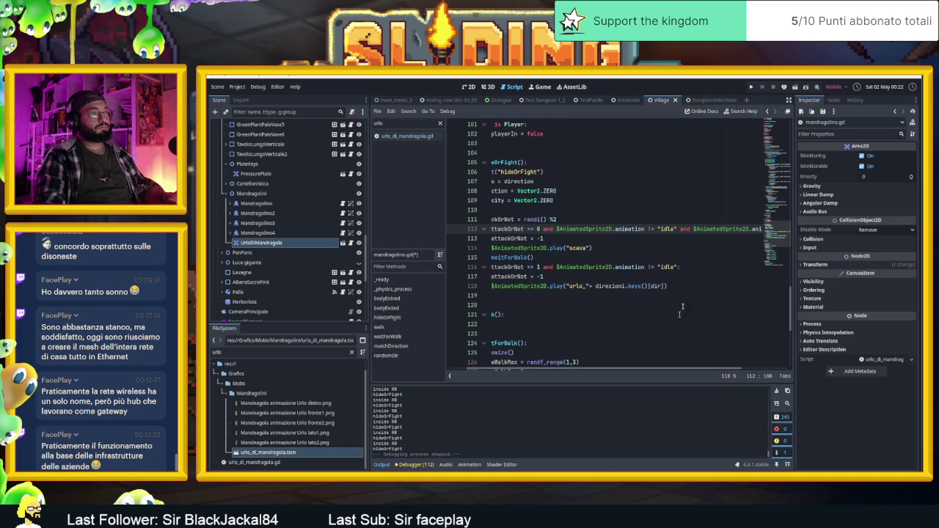
click(678, 267)
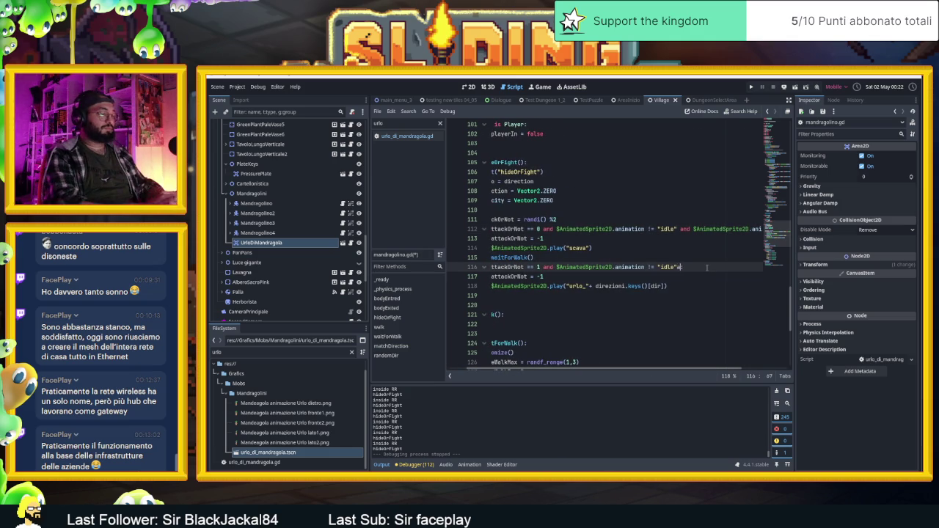
text(and)
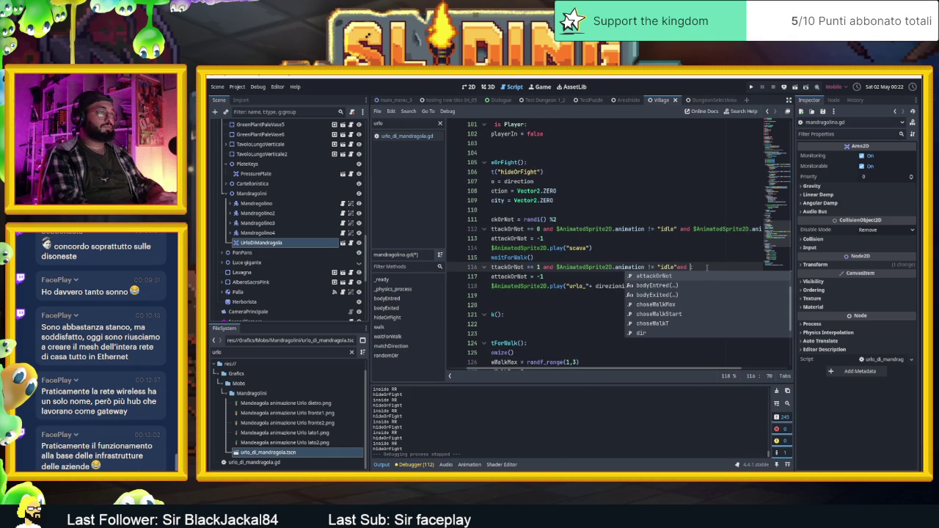
key(Left)
key(Left)
key(Left)
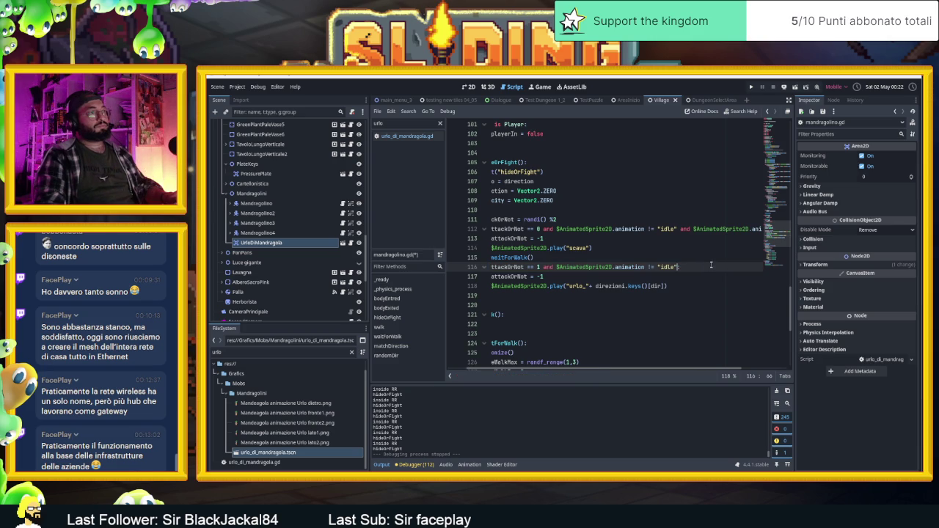
drag(680, 228, 754, 230)
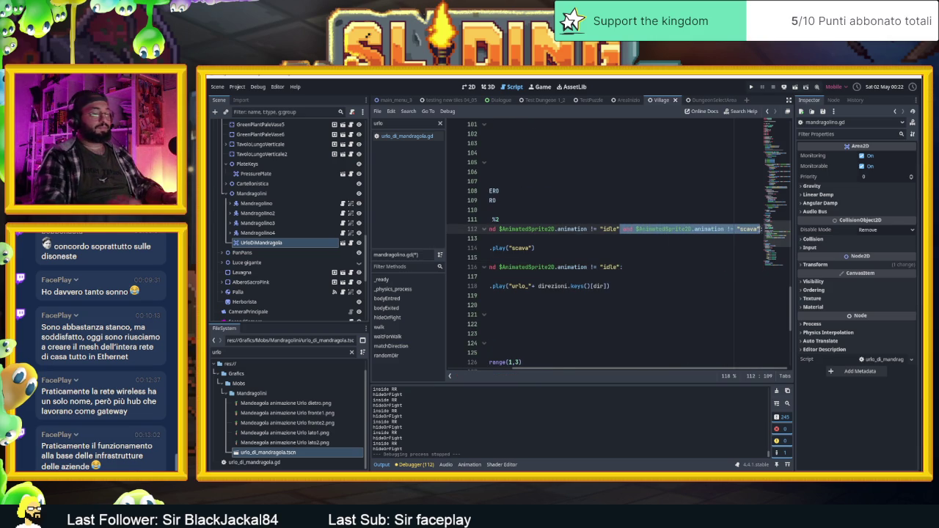
key(BackSpace)
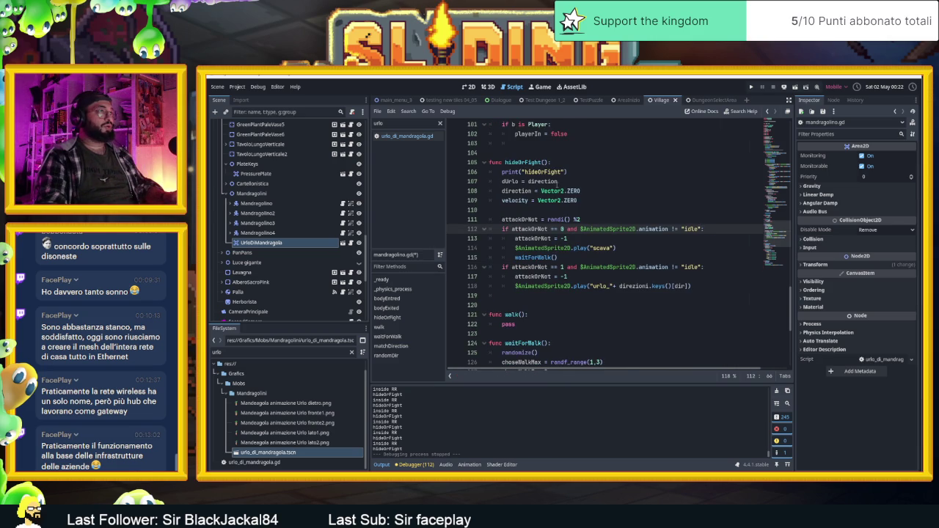
Wrap dUrlo = direction in a new if direction: check and save the script.
scroll(559, 187, up, 1)
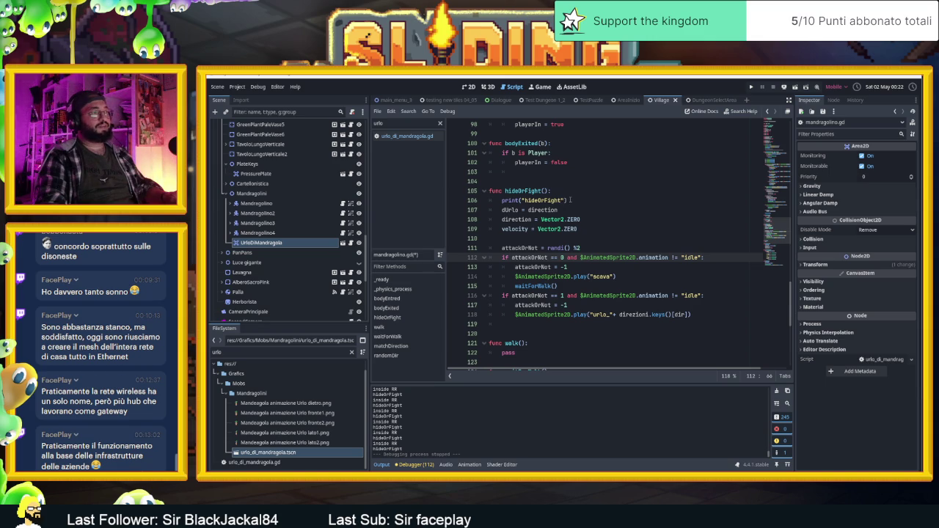
click(570, 201)
key(Return)
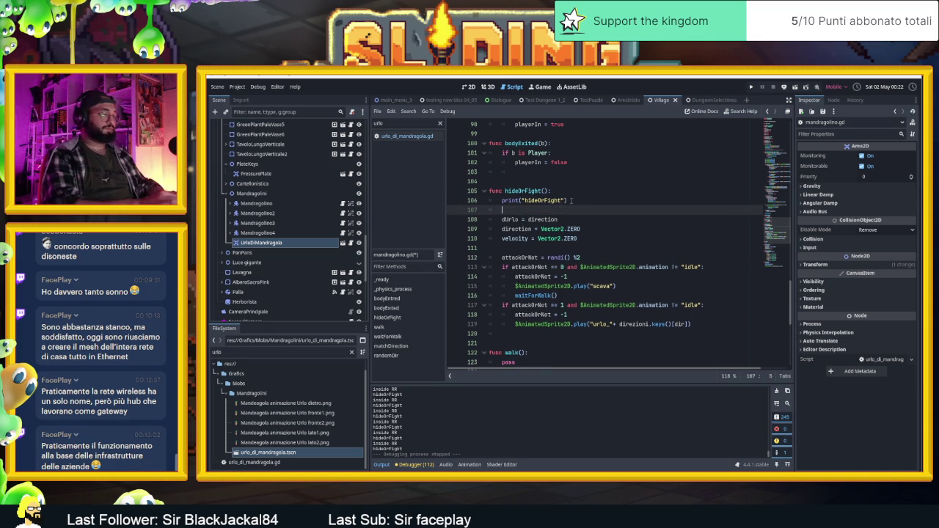
text(idfdi)
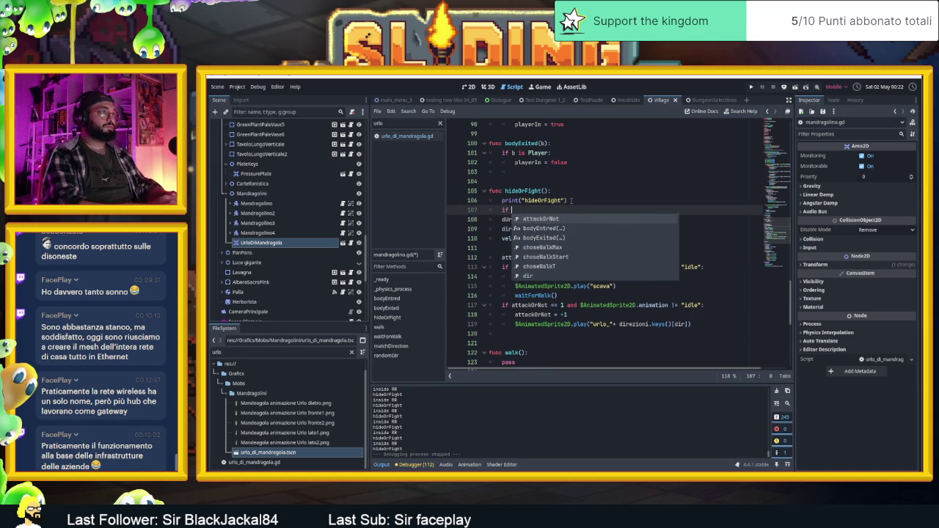
text(rection:)
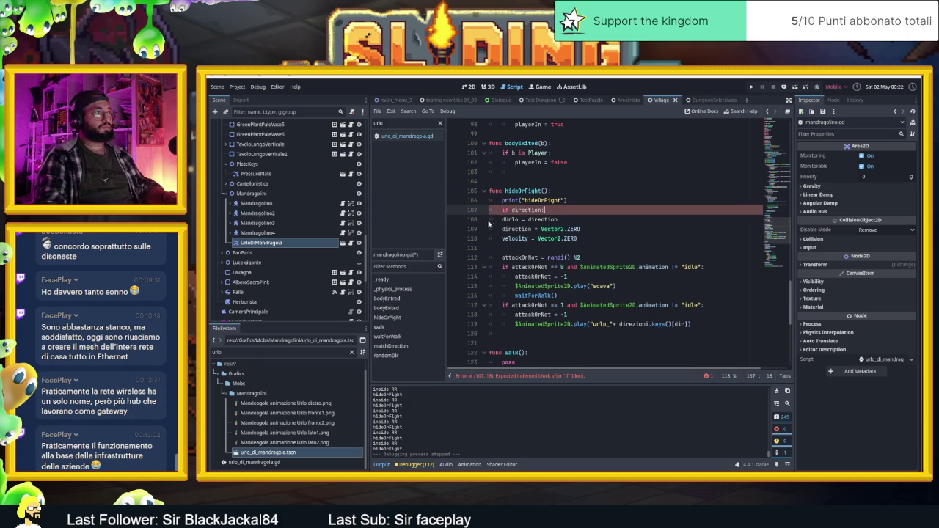
click(502, 219)
key(Tab)
click(617, 228)
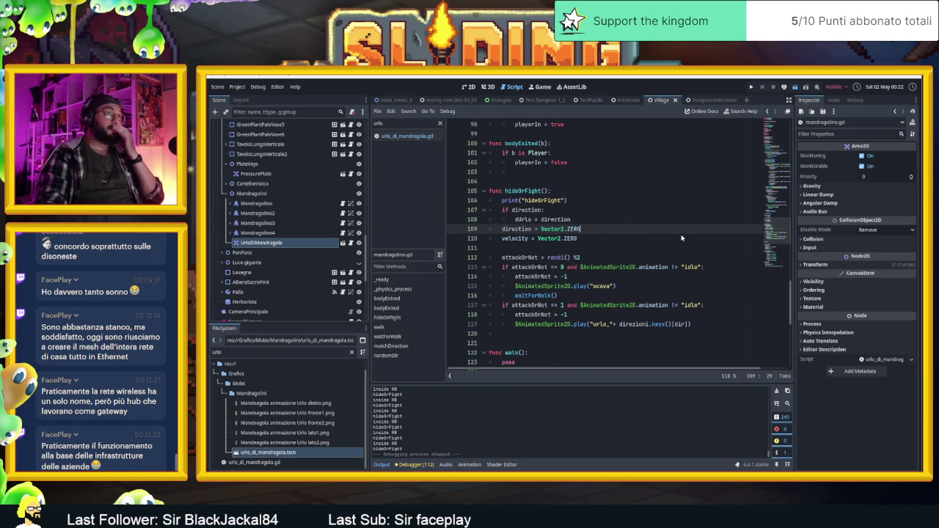
key(ctrl+s)
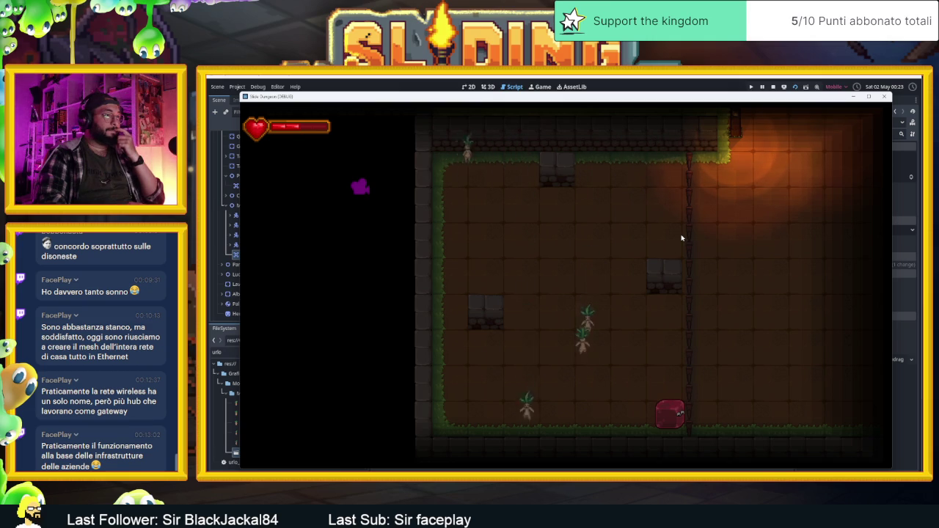
Slide the player around the dungeon room with the arrow keys, then stop the game.
key(Left)
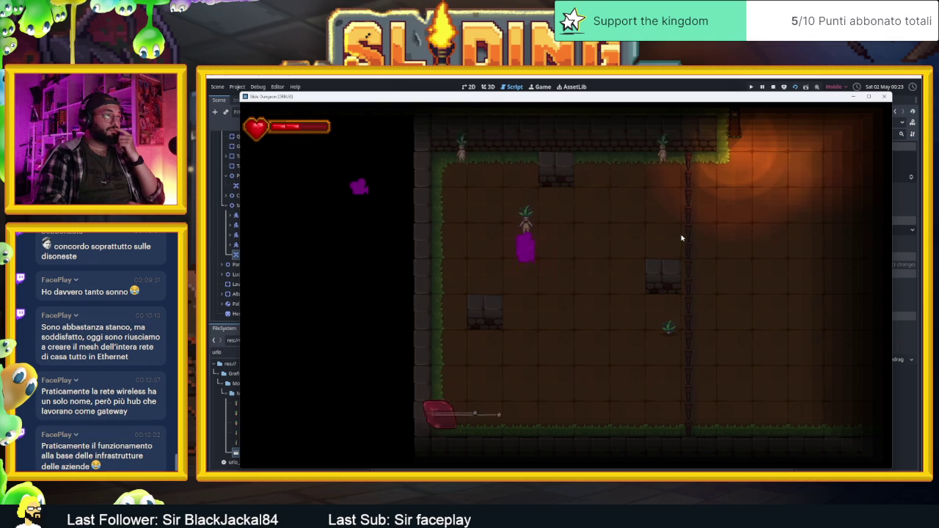
key(Right)
key(Left)
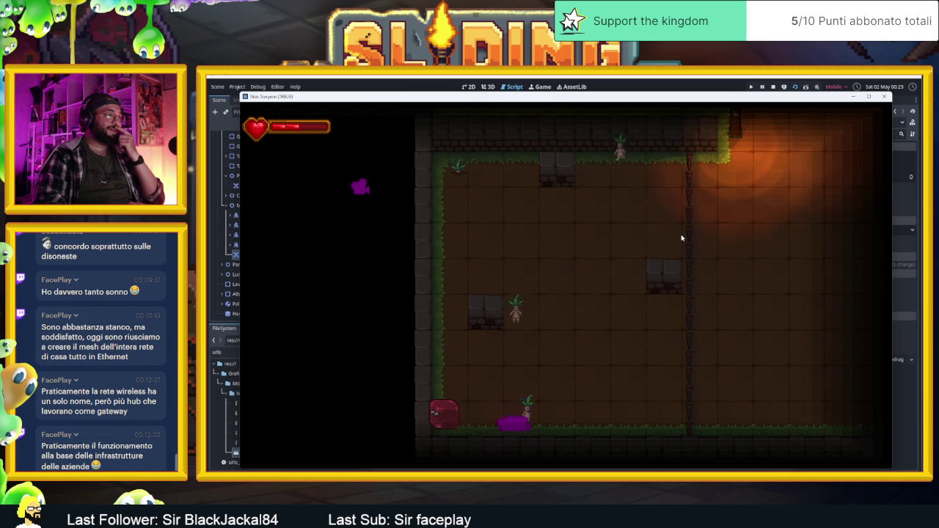
key(Right)
key(Up)
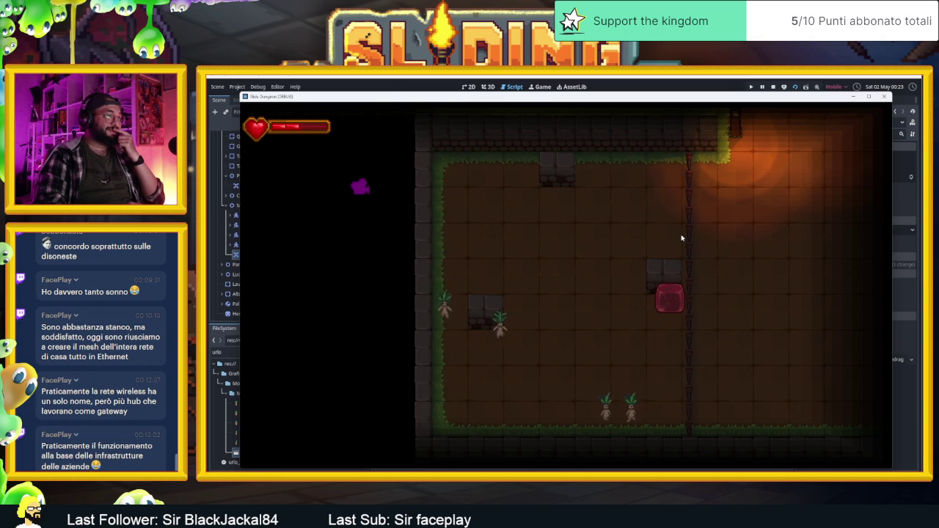
key(Down)
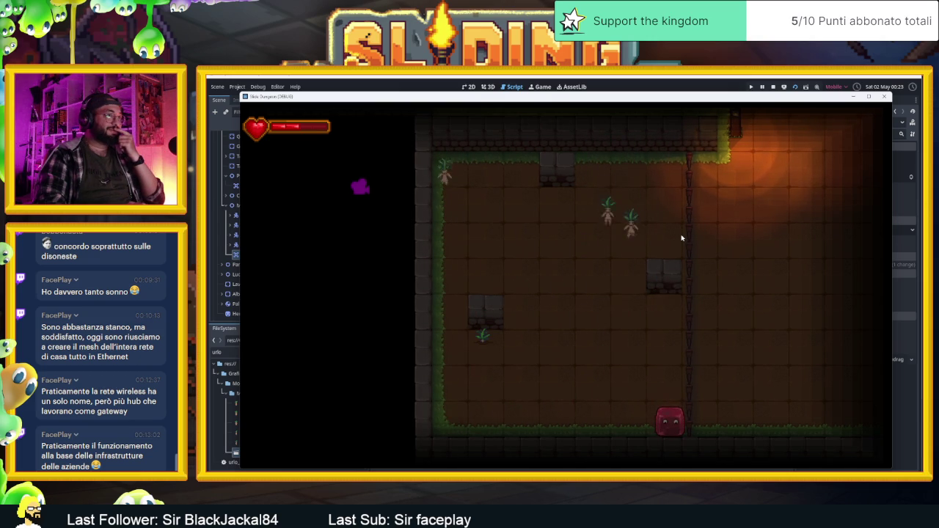
key(Left)
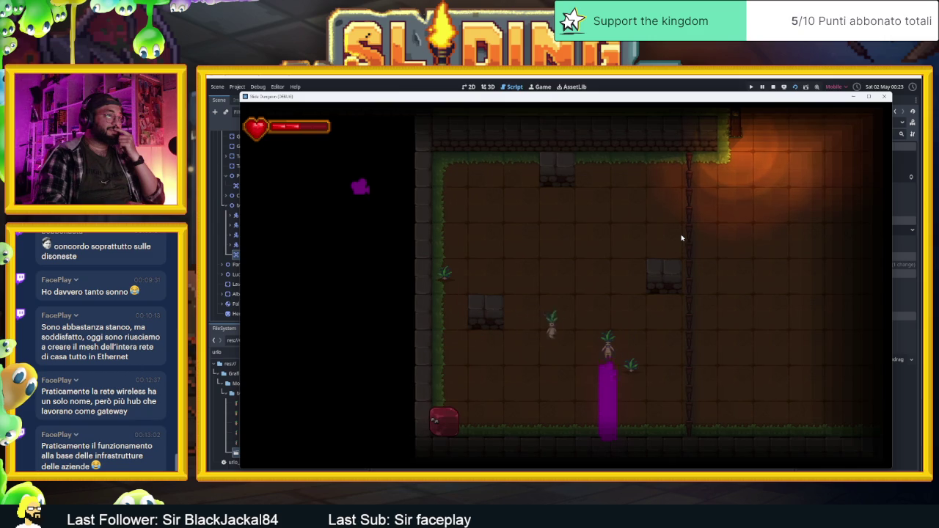
key(Up)
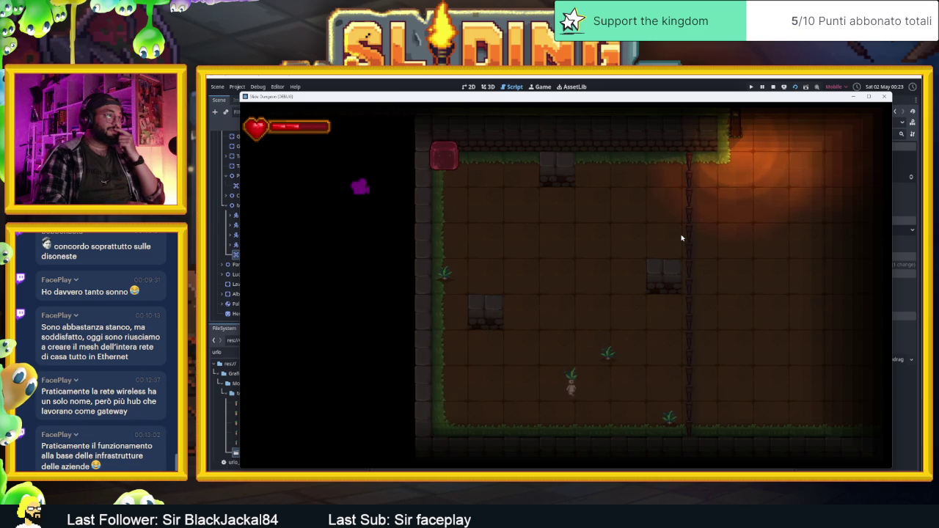
key(Down)
key(Right)
key(Up)
key(Left)
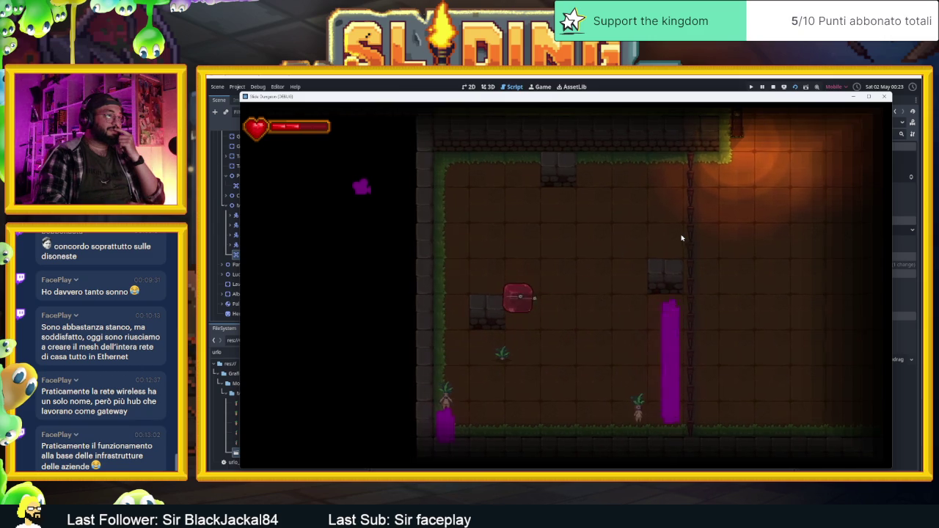
key(Right)
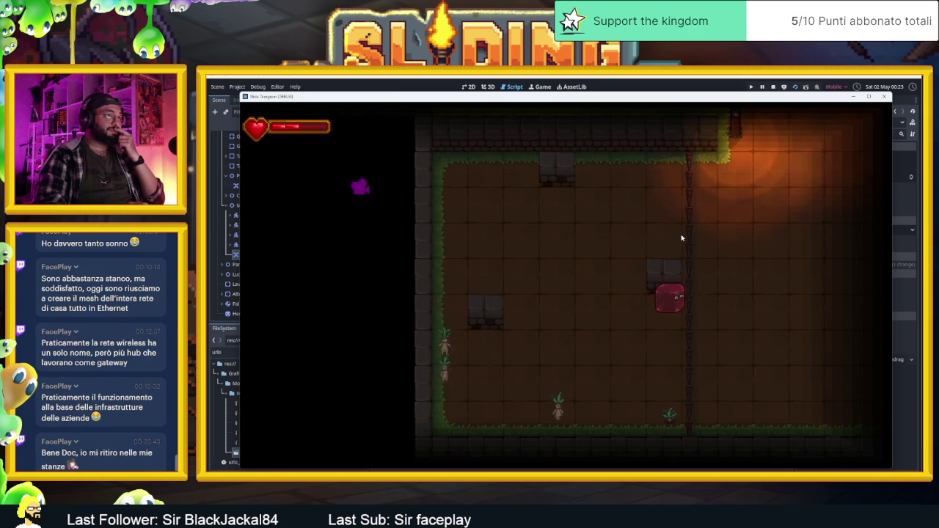
key(Down)
key(Up)
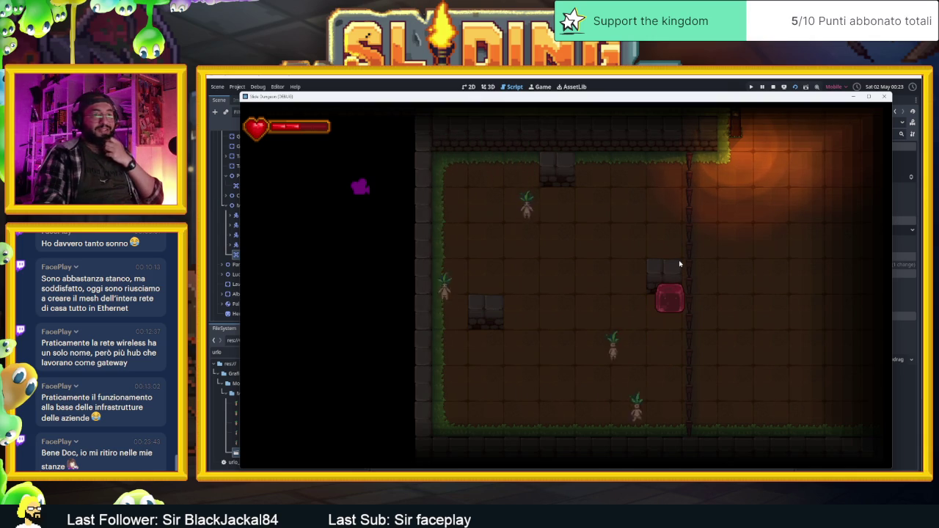
key(F8)
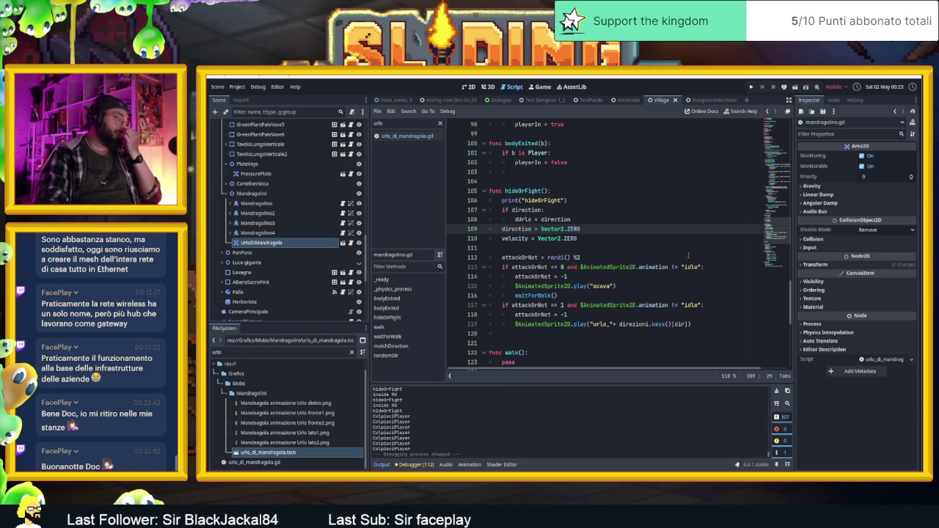
scroll(687, 255, down, 6)
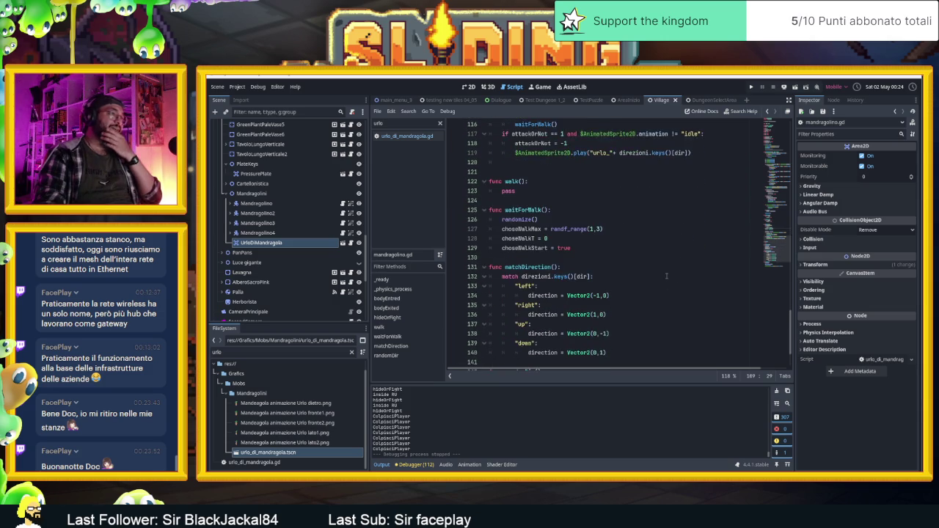
scroll(665, 275, down, 3)
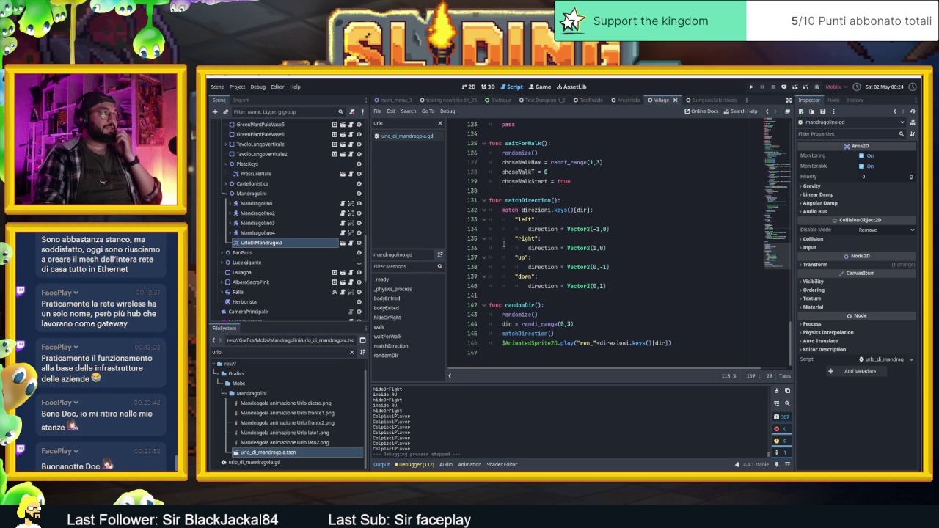
scroll(300, 171, up, 4)
scroll(300, 172, up, 10)
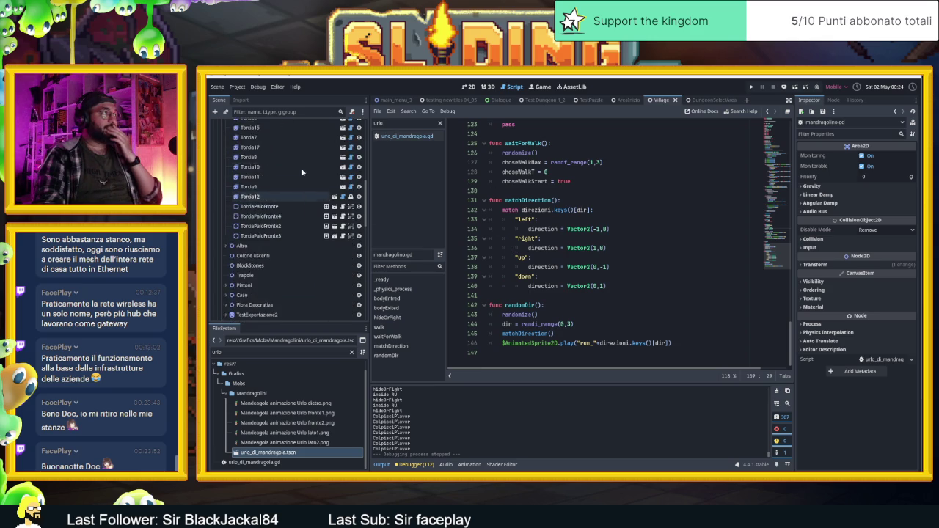
double_click(411, 123)
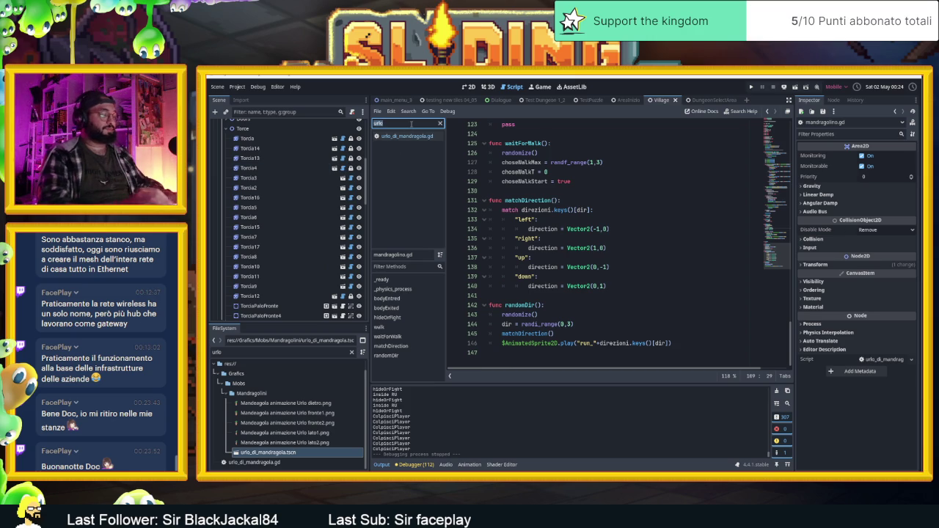
Filter the script list for Glo, open Glo.gd and scroll to the top of the file.
text(Glo)
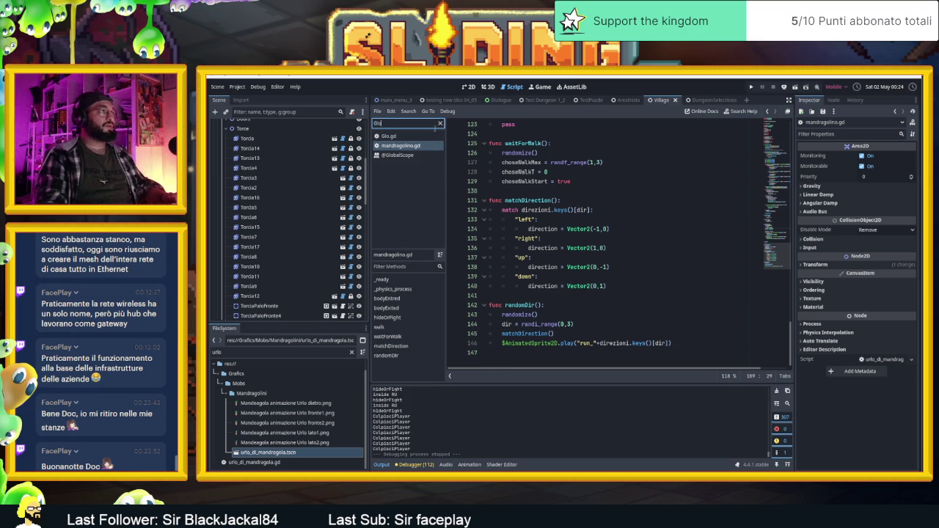
click(396, 136)
scroll(629, 239, up, 15)
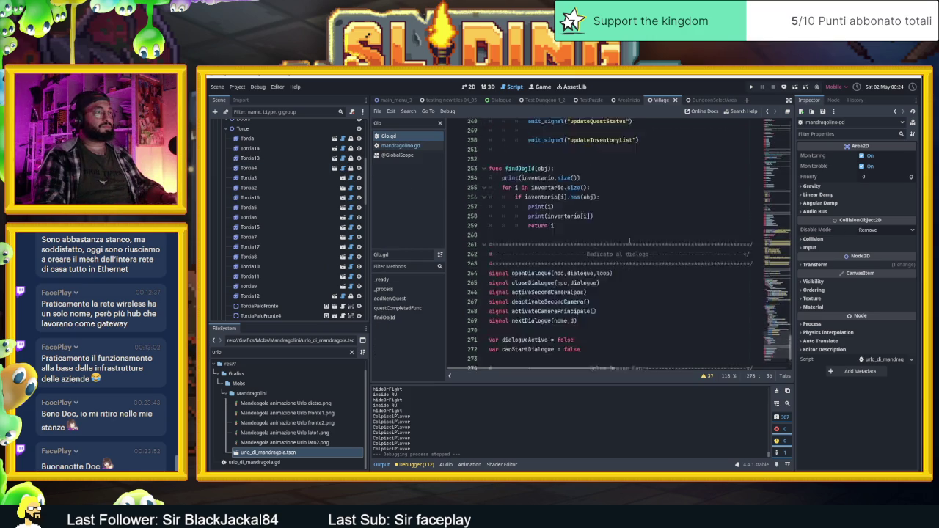
scroll(628, 240, up, 18)
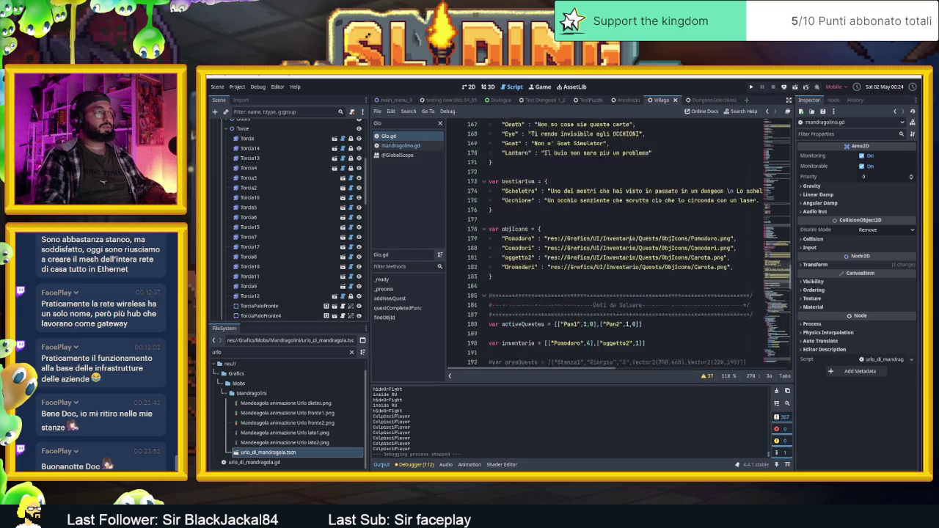
scroll(628, 239, up, 10)
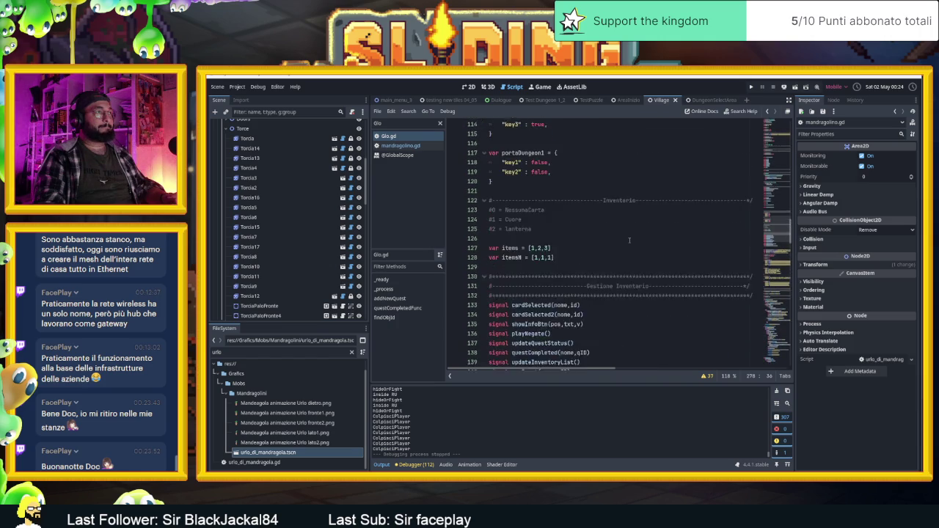
drag(776, 211, 770, 132)
scroll(688, 220, down, 7)
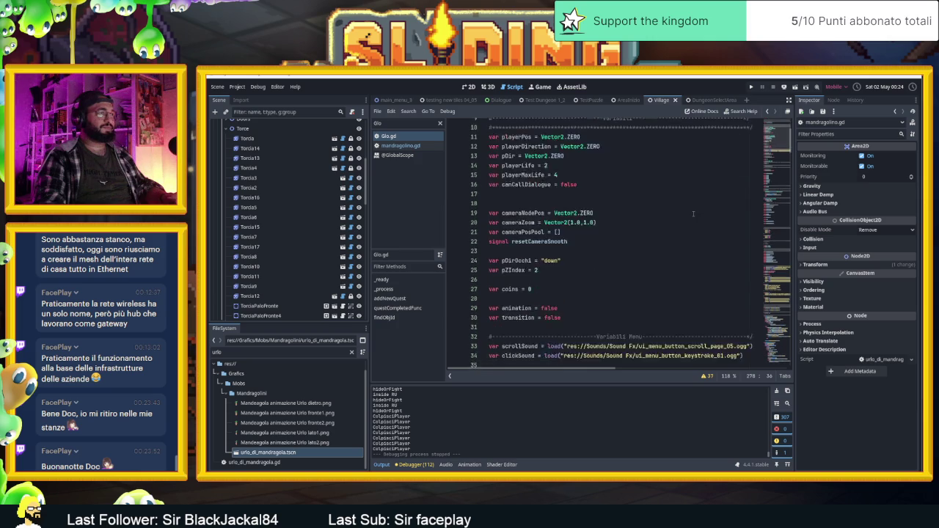
scroll(688, 220, down, 11)
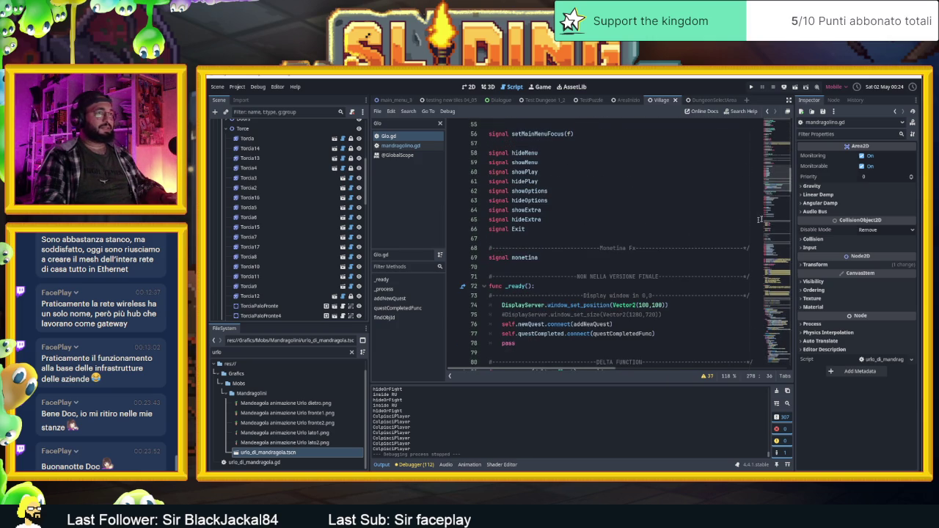
mouse_move(777, 181)
mouse_down()
mouse_move(779, 355)
mouse_move(776, 128)
mouse_up()
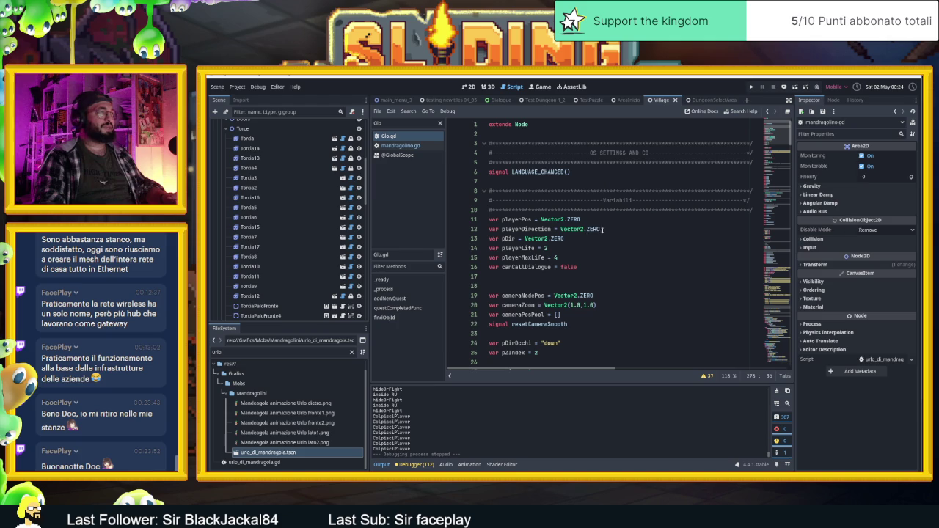
Add a dashed #-Player banner below the Variabili banner.
click(754, 209)
key(Return)
key(Return)
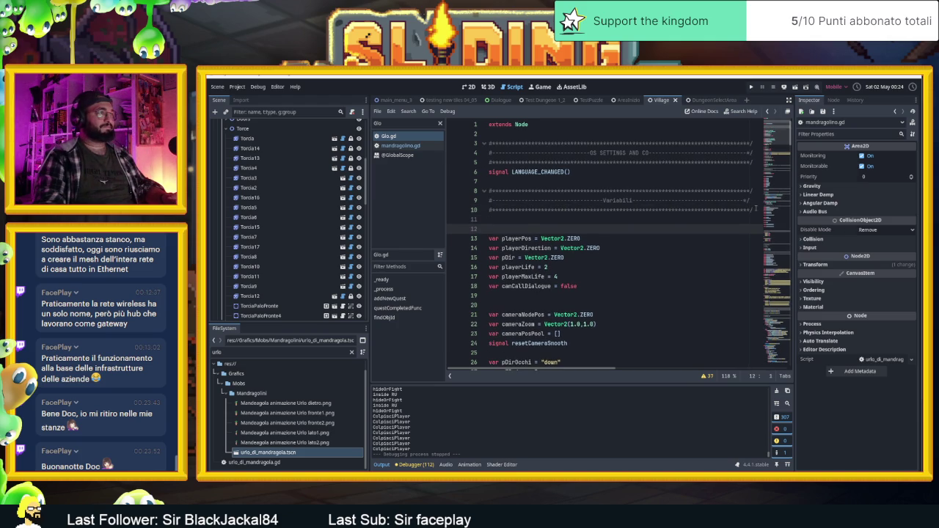
text(#-)
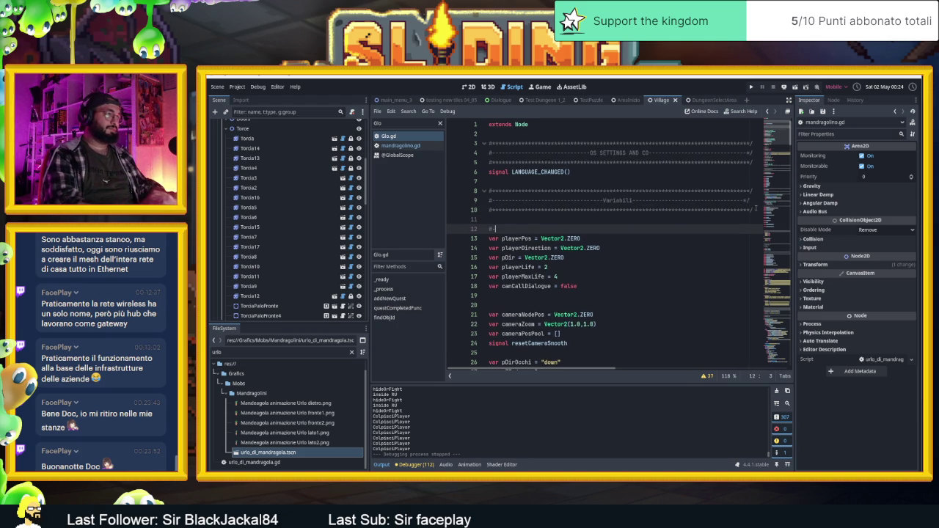
text(Player)
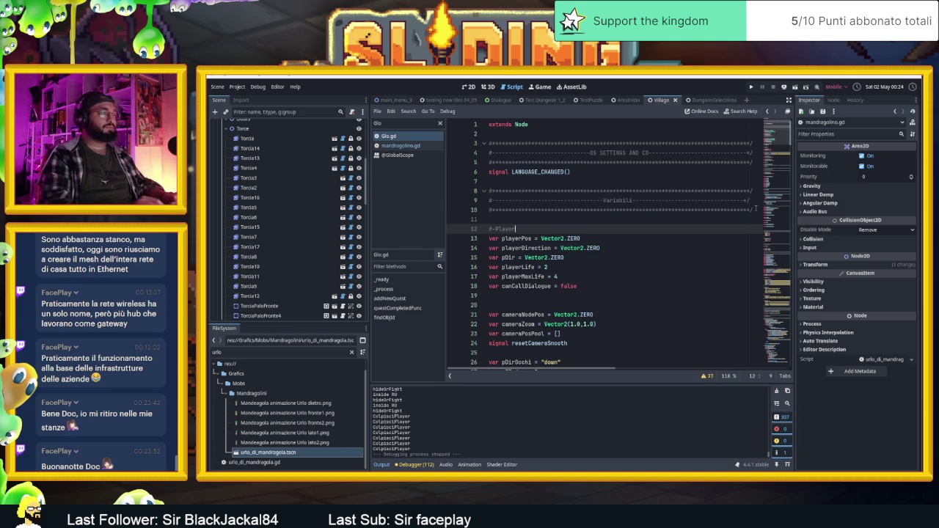
key(Return)
Add a #Camera comment above the camera variables and a new line under the player variables.
click(514, 305)
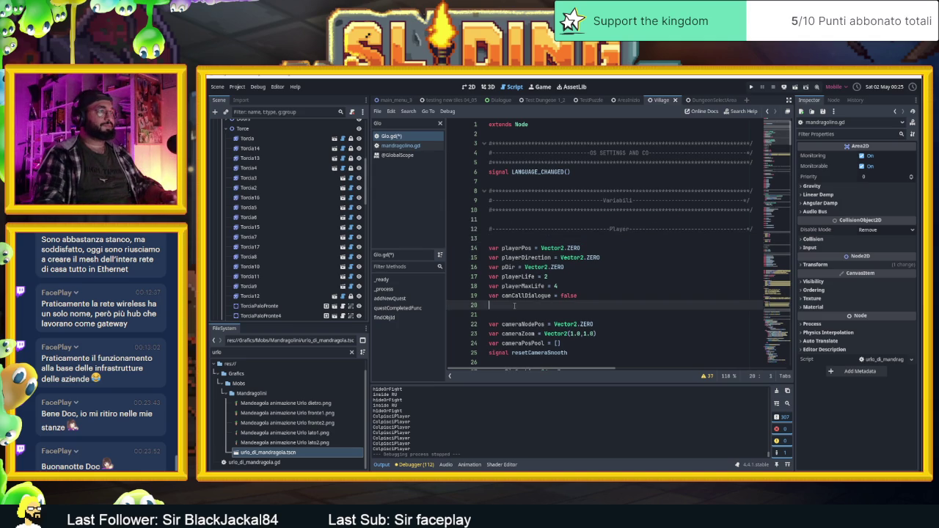
key(Return)
key(Return)
key(Return)
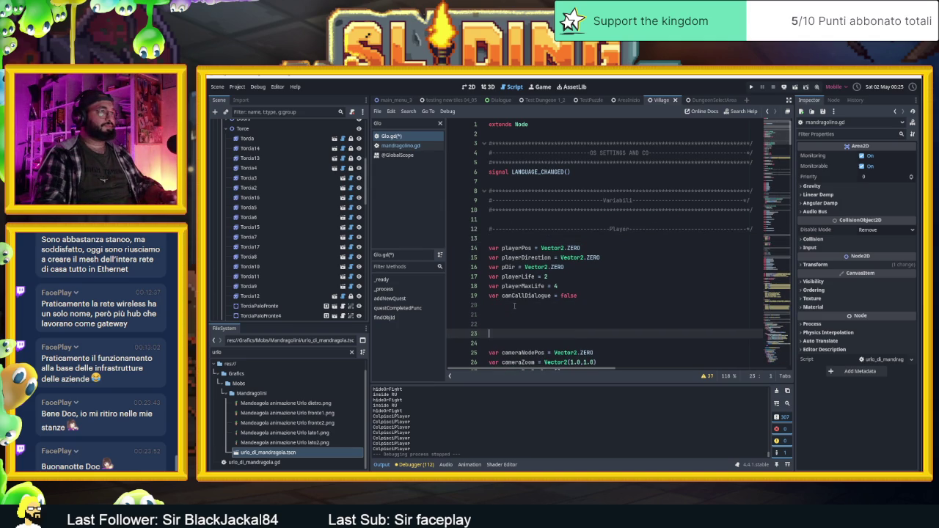
click(514, 305)
scroll(512, 294, down, 3)
click(506, 258)
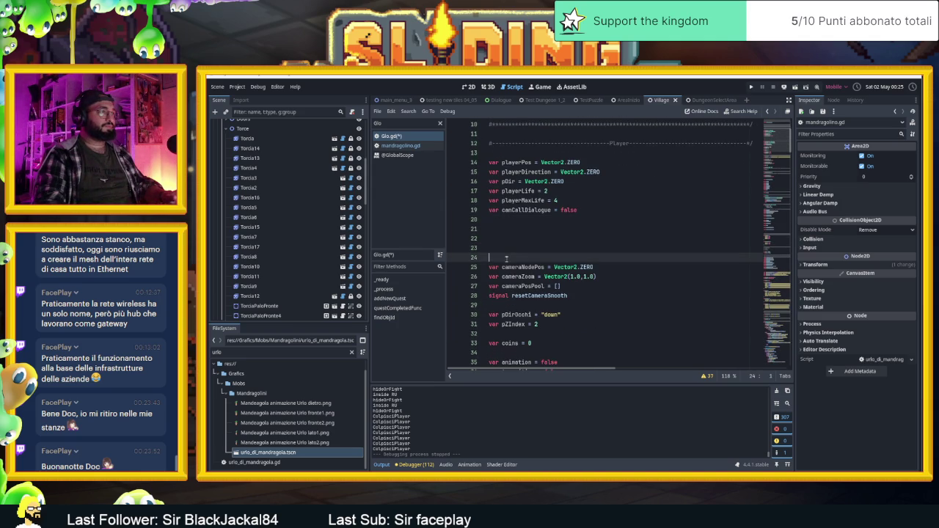
text(#Camer)
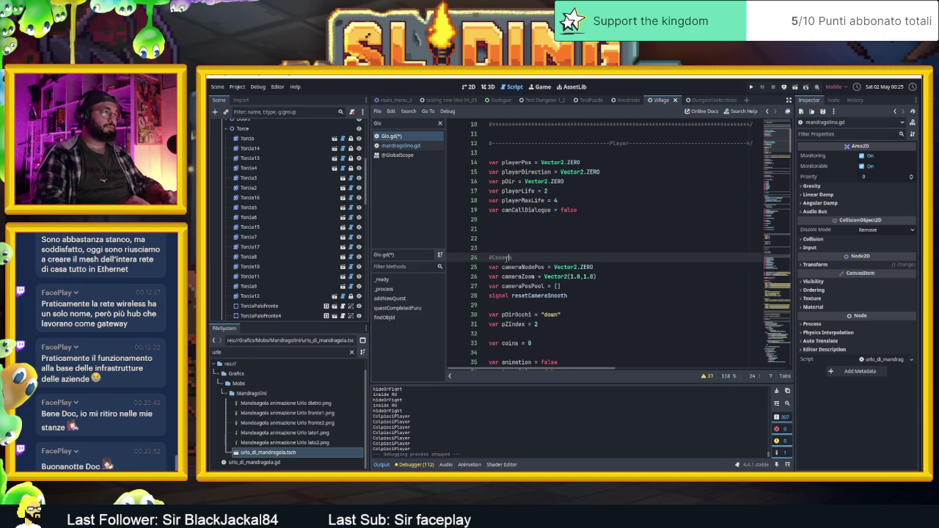
click(497, 257)
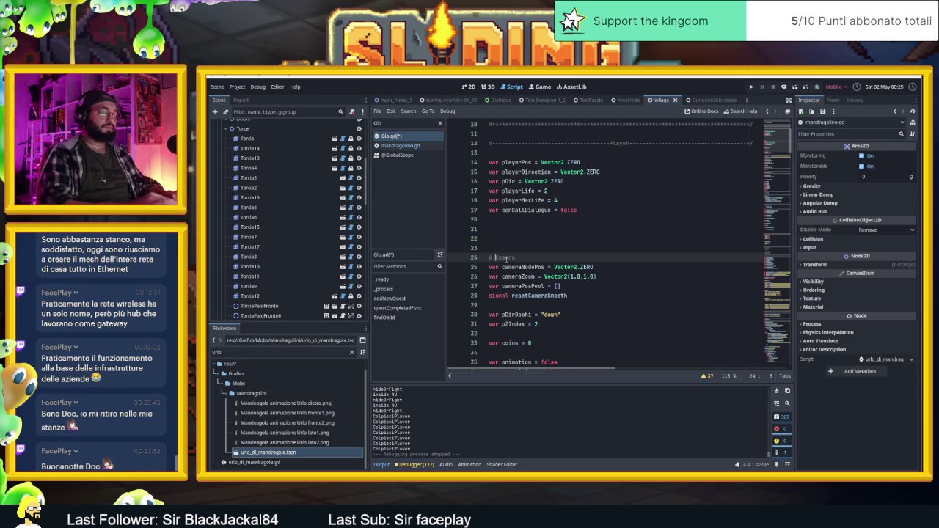
click(525, 220)
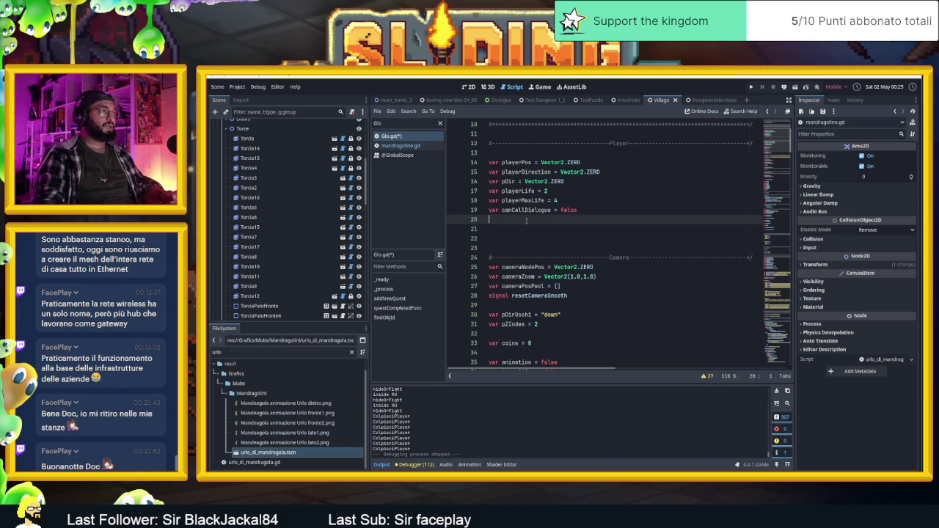
key(Return)
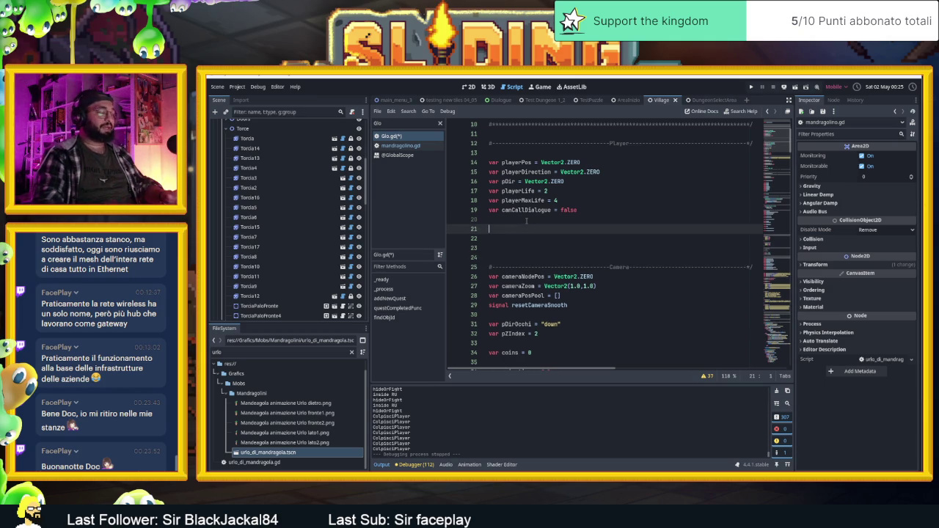
Declare var tempSpeedMalus = [] on line 21, below canCallDialogue.
text(var status)
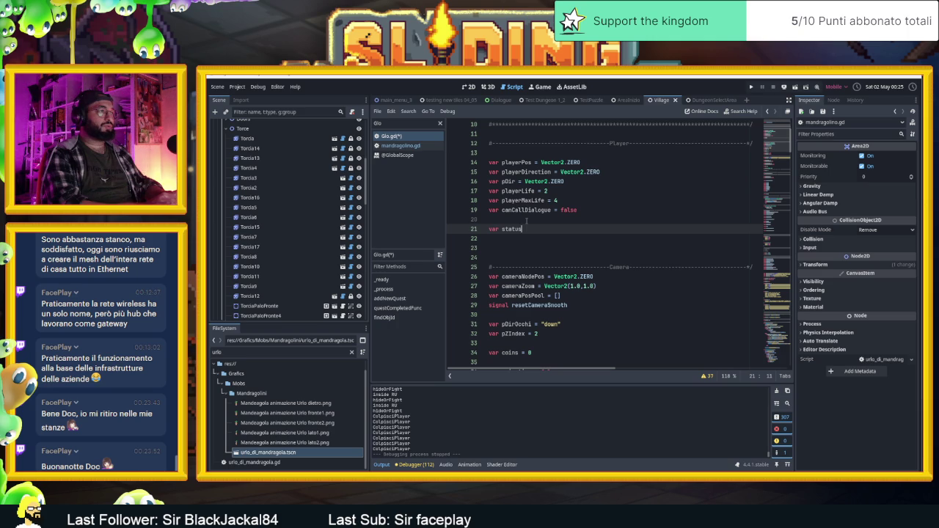
key(BackSpace)
key(BackSpace)
key(BackSpace)
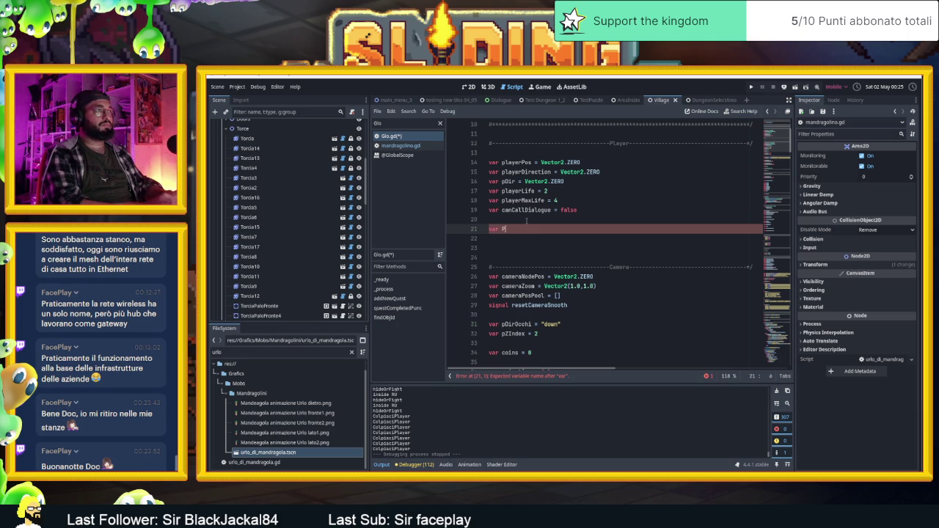
text(player)
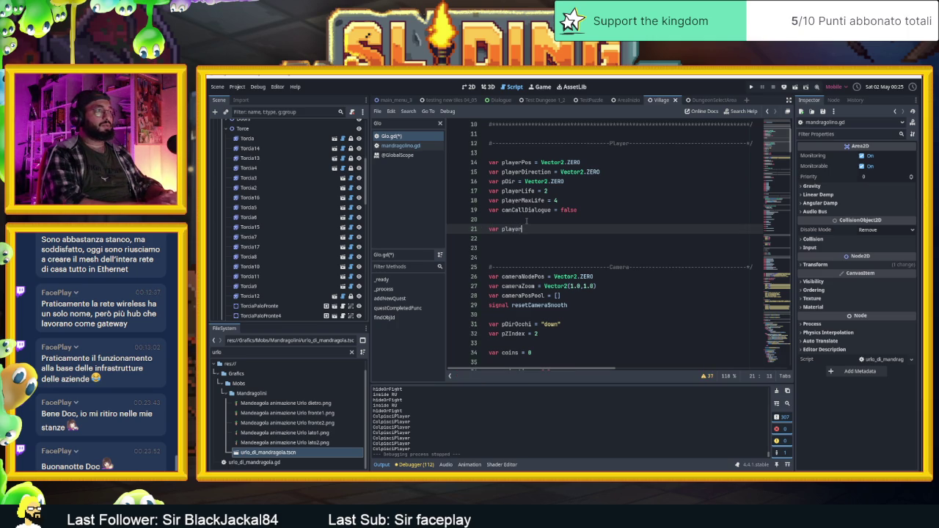
text(Malus )
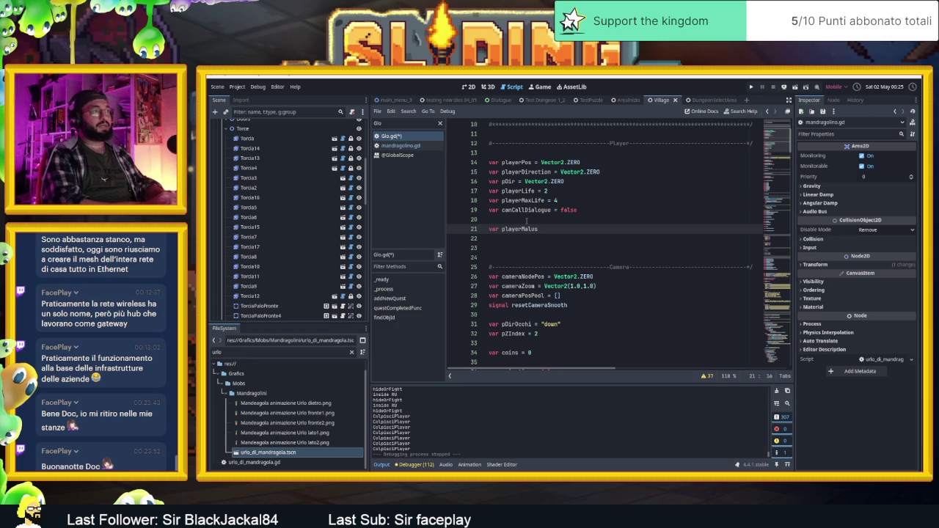
text(=)
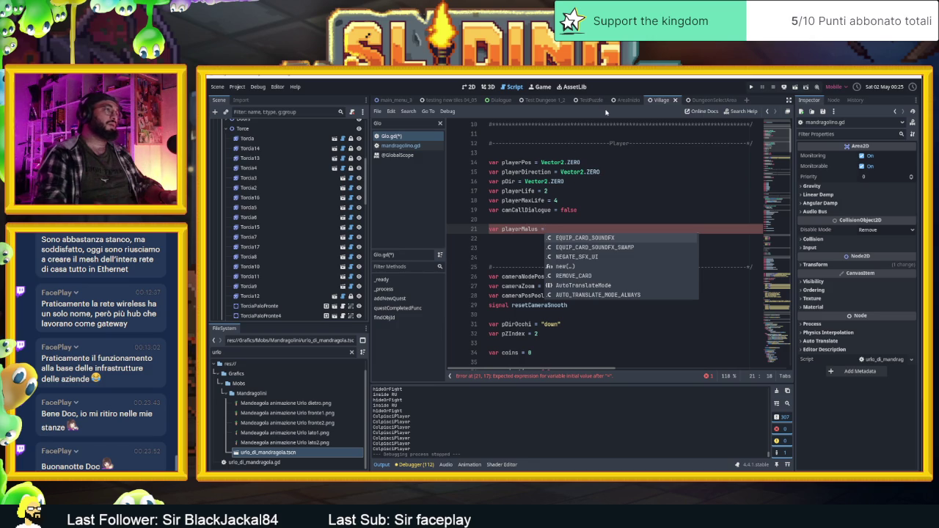
click(522, 229)
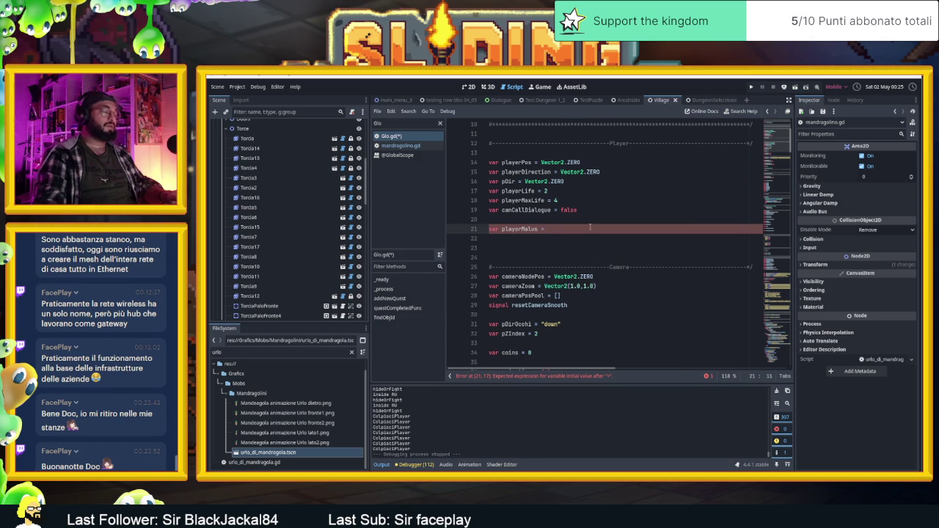
text(Temp)
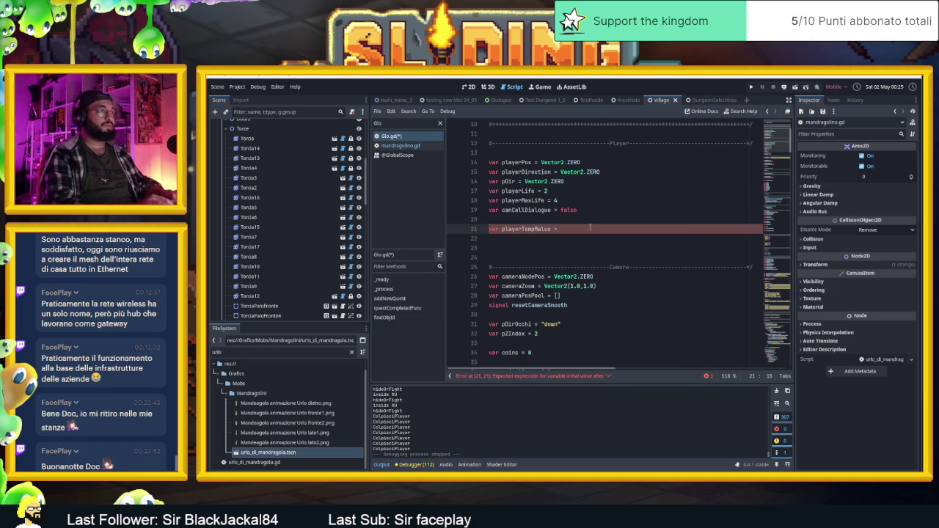
text(p)
key(BackSpace)
key(BackSpace)
key(BackSpace)
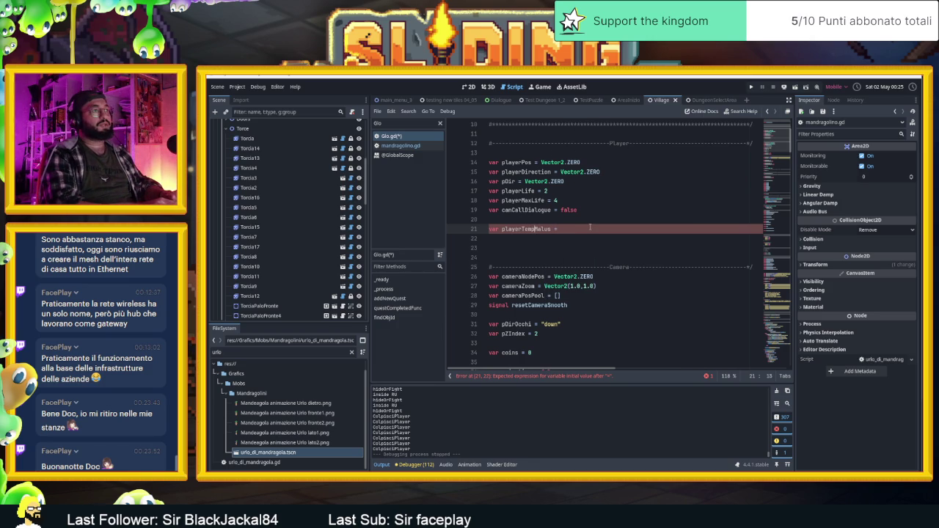
key(BackSpace)
key(BackSpace)
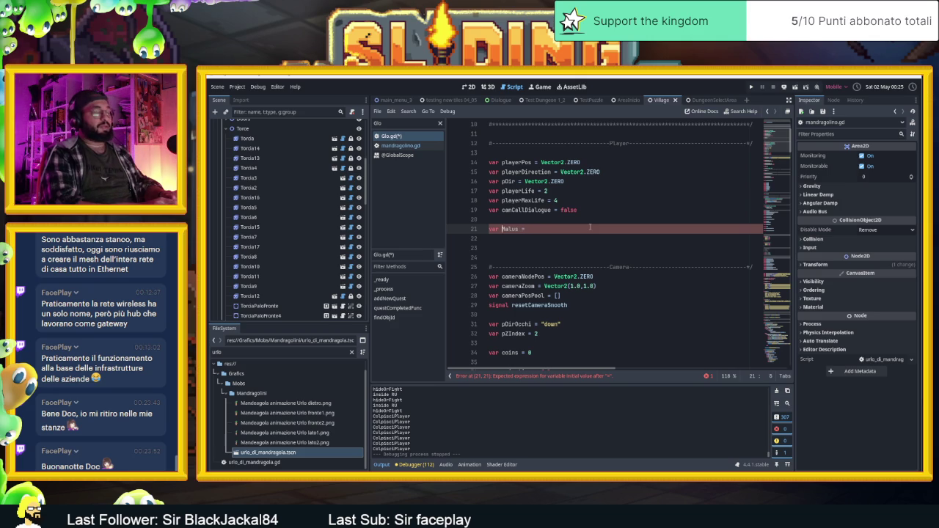
text(temp)
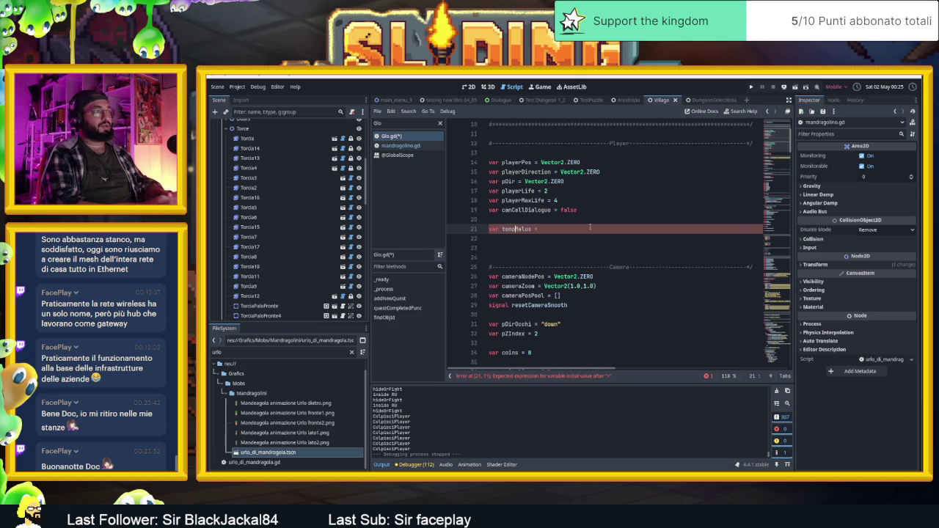
text(Spee)
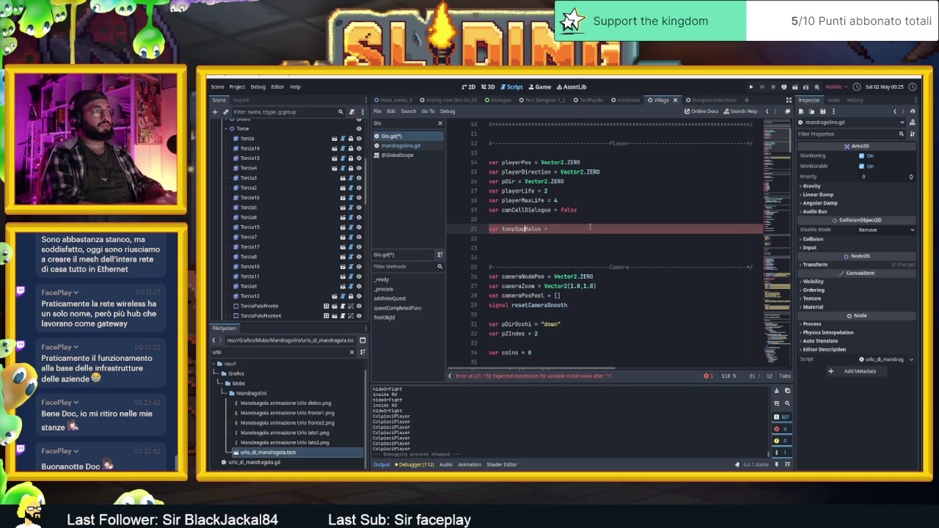
text(d)
click(594, 228)
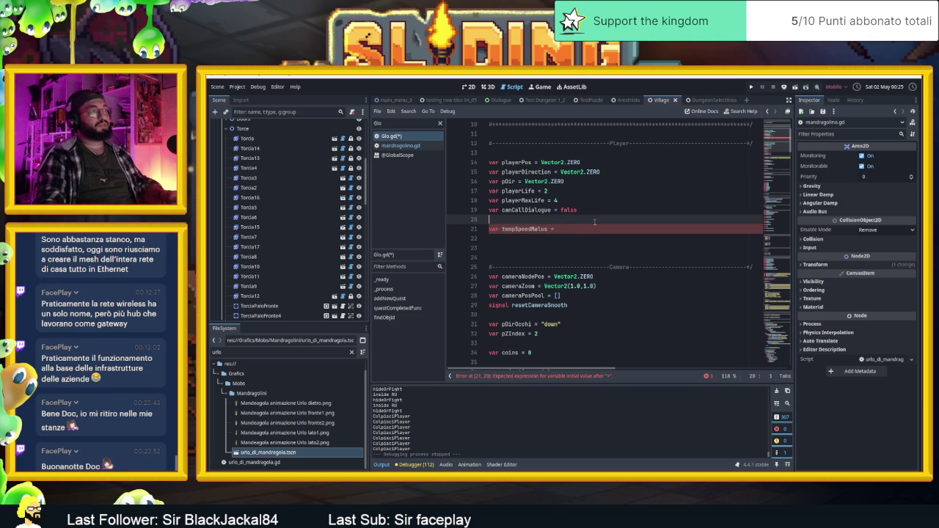
text([])
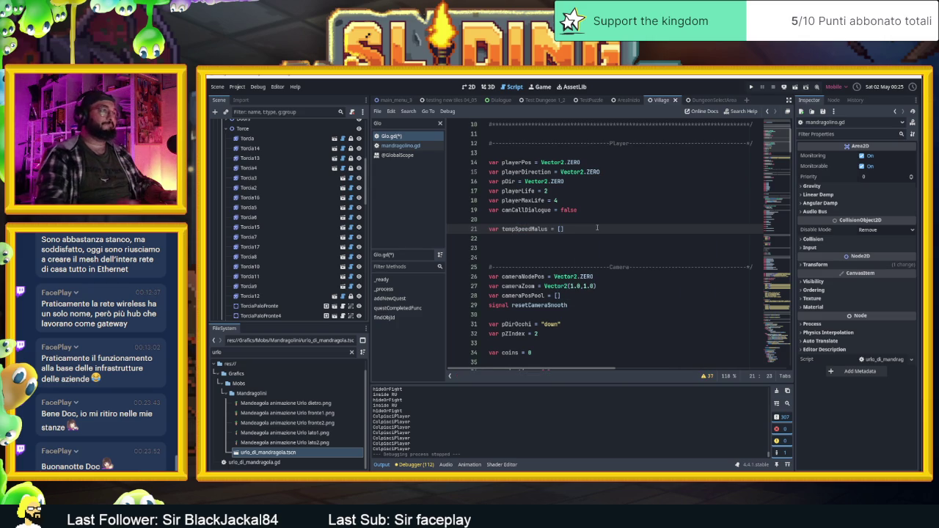
key(Return)
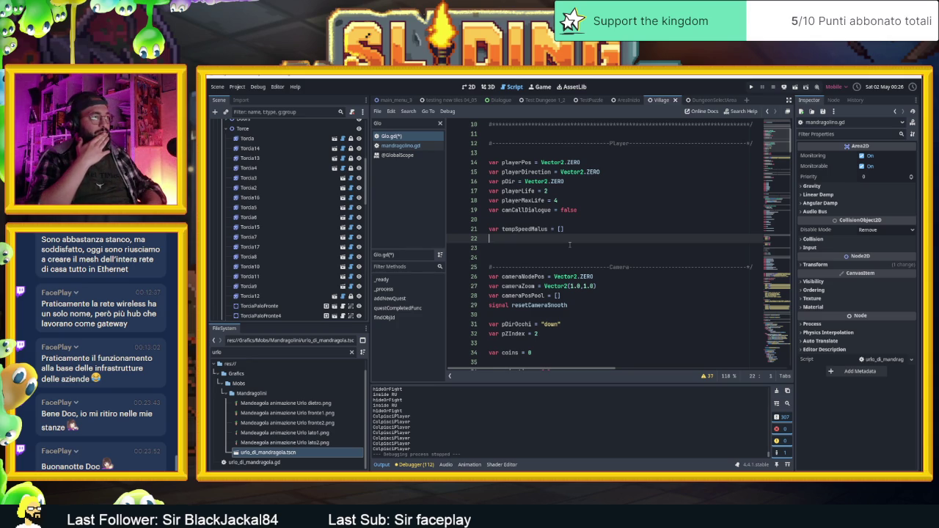
Add var tempSpeedMalusIndex = [] on line 22 and save Glo.gd.
text(v)
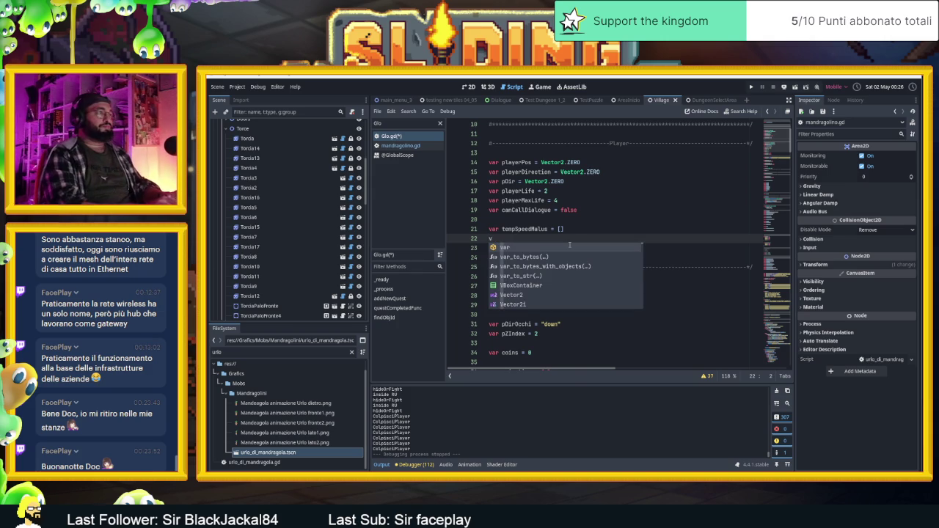
text(ar )
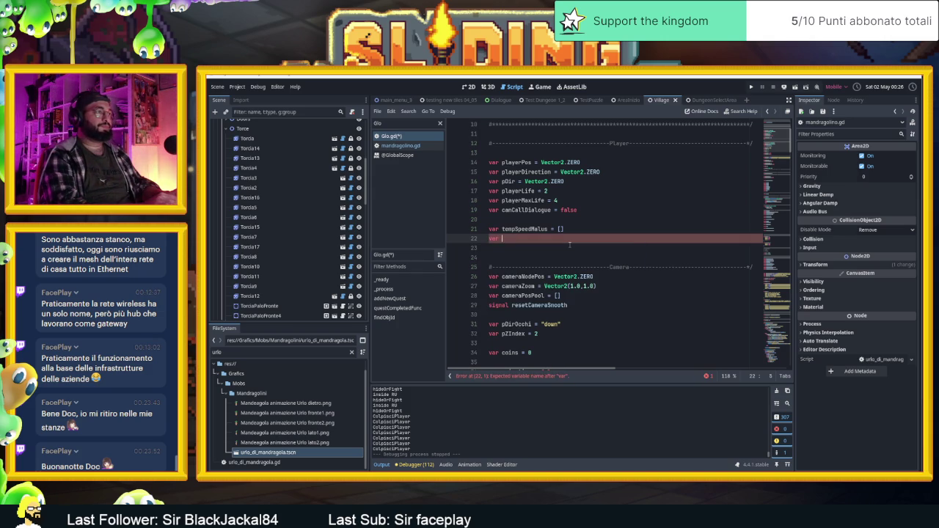
text(te)
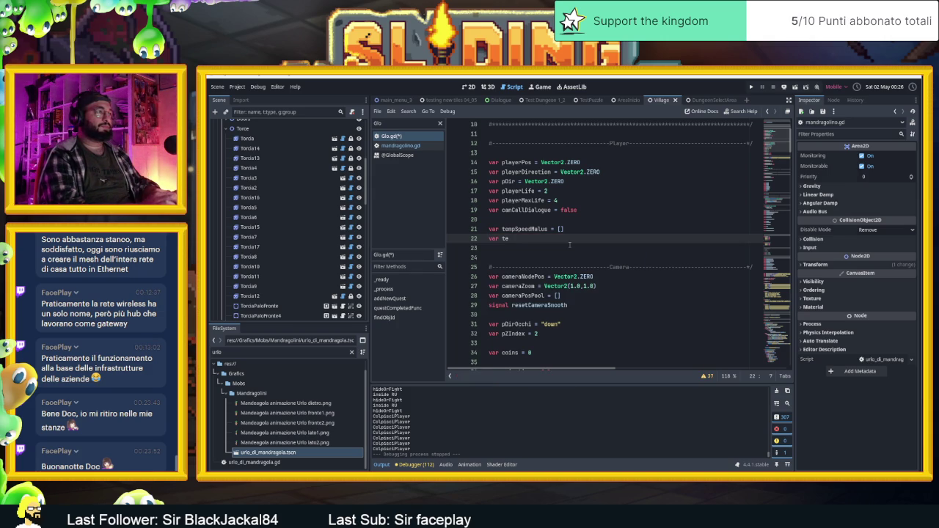
text(mpSp)
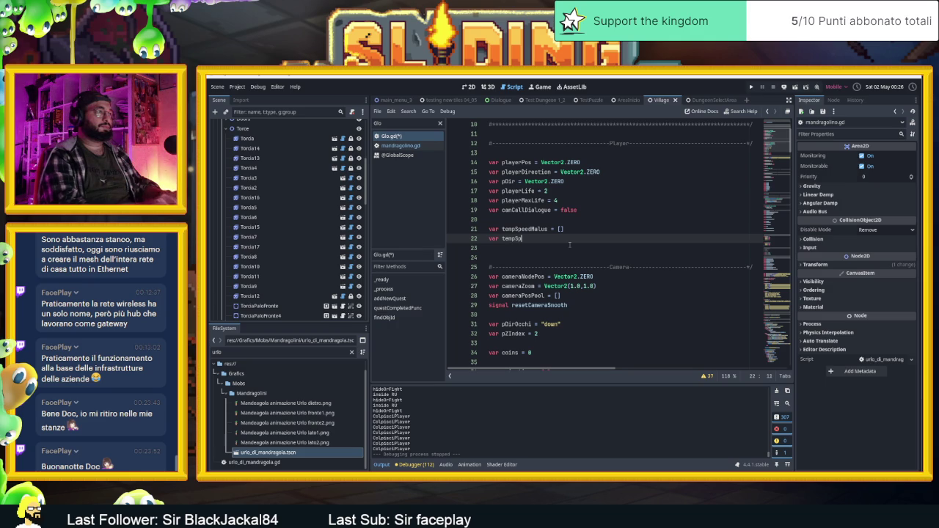
text(eedMalus =)
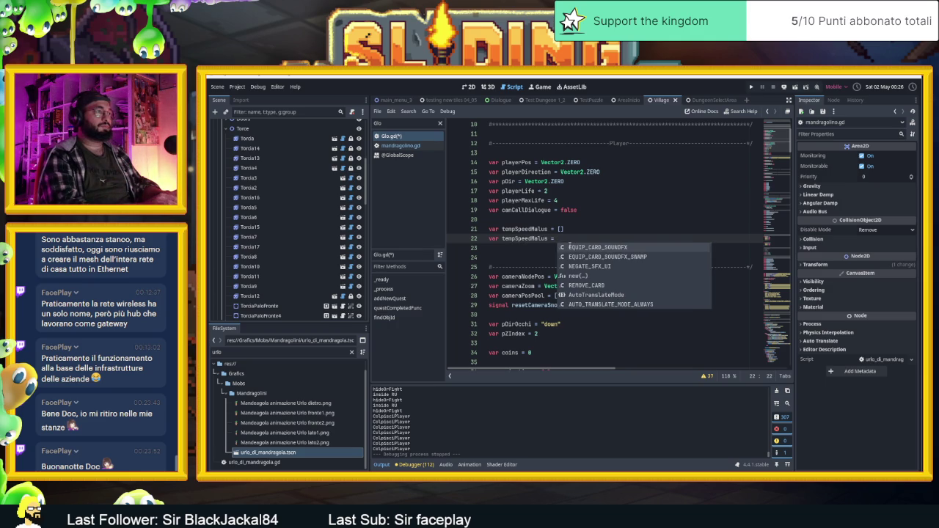
key(Left)
key(Left)
key(Left)
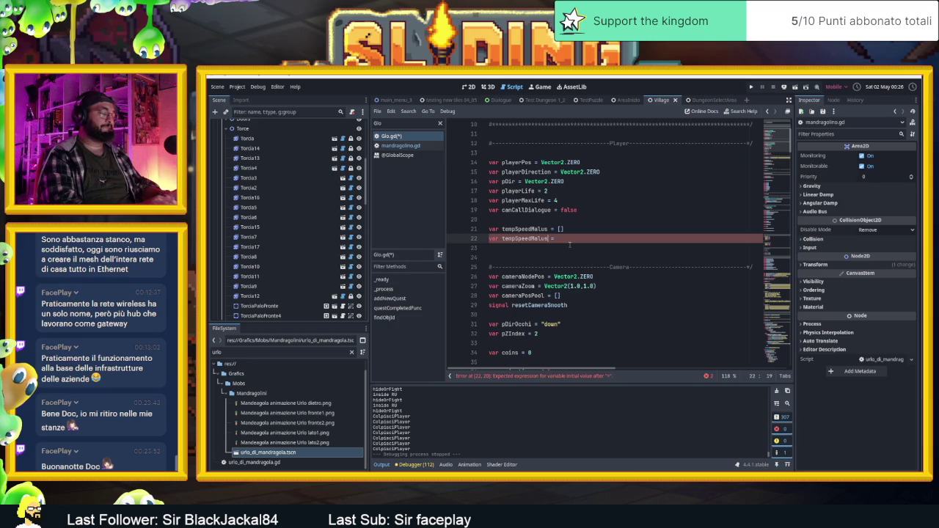
text(Index)
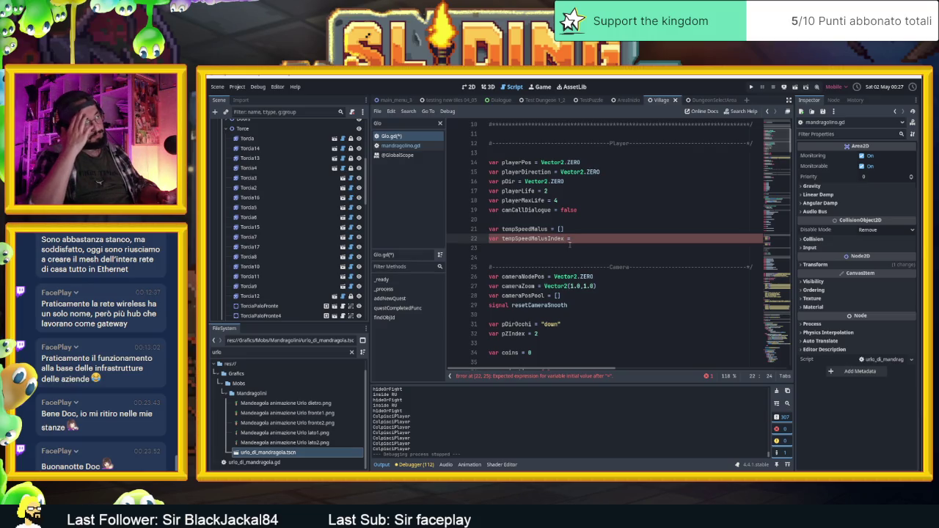
key(Up)
key(Left)
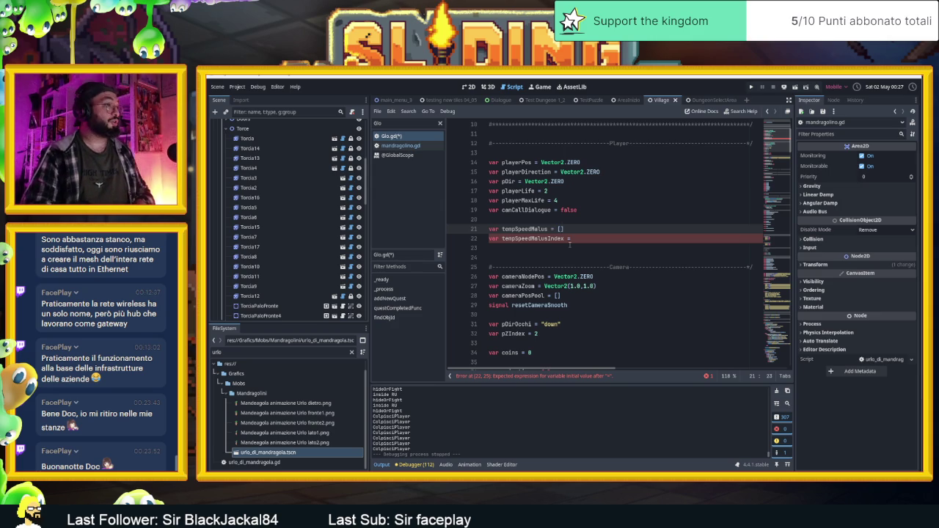
click(569, 242)
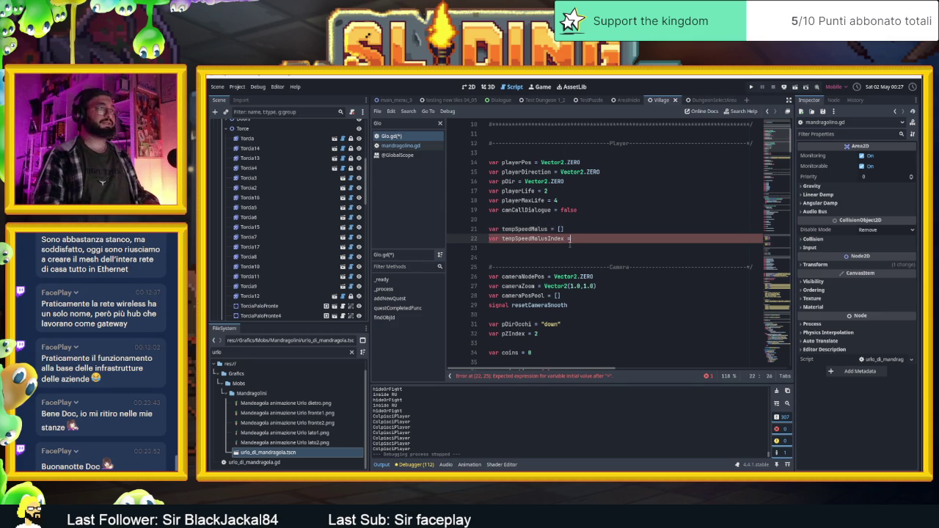
text([)
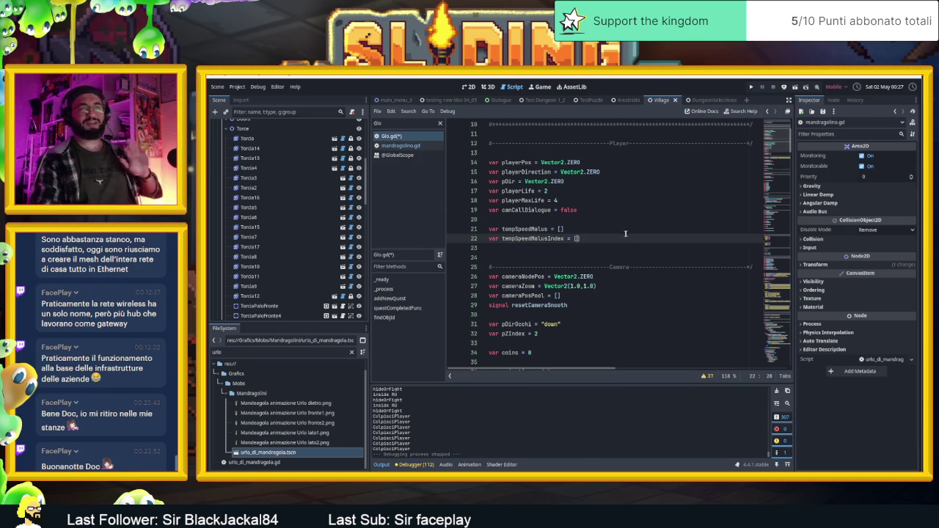
text(])
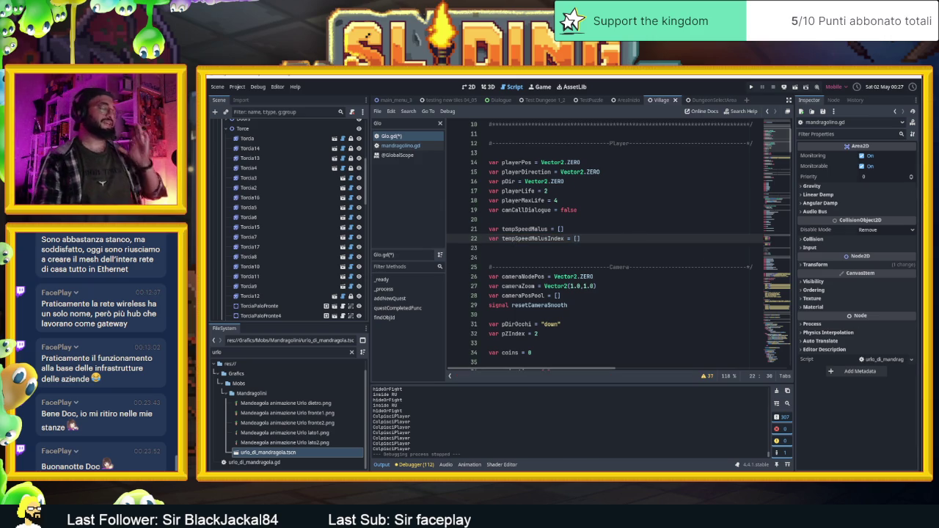
key(ctrl+s)
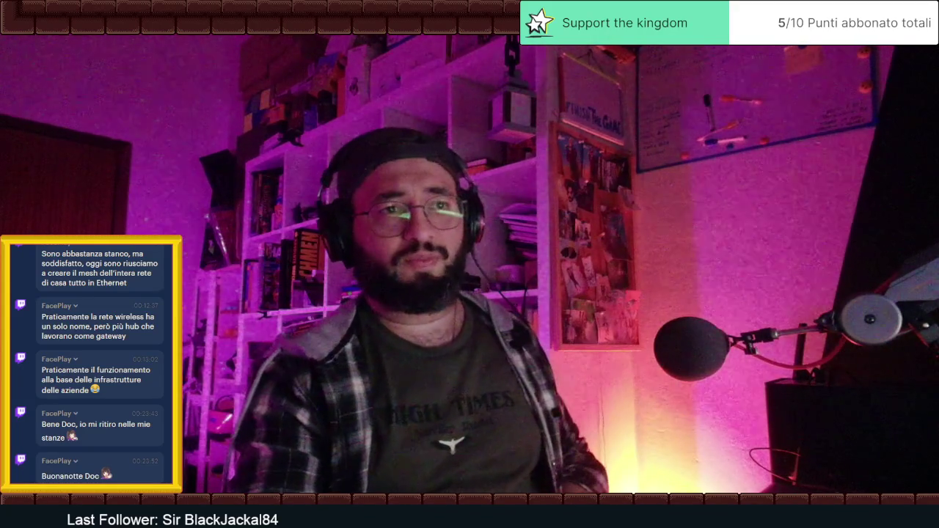
scroll(81, 460, up, 3)
scroll(81, 461, up, 10)
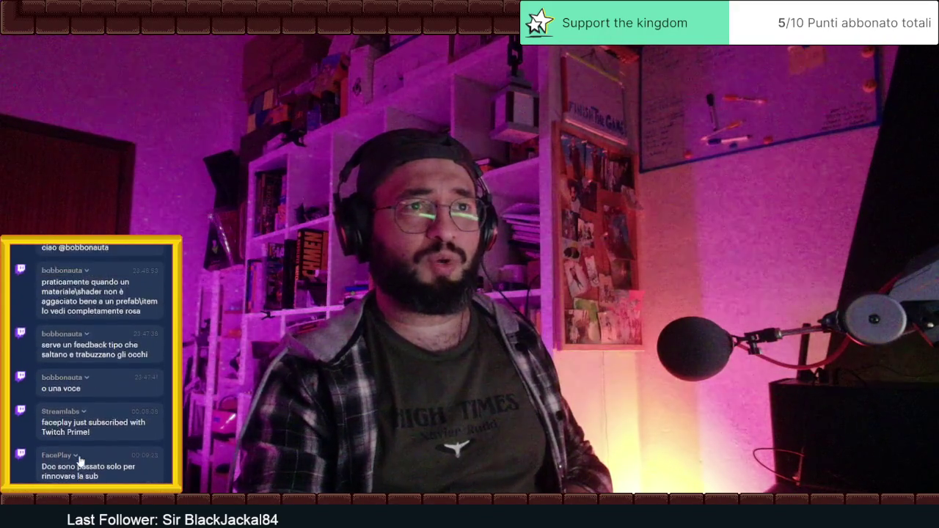
scroll(80, 461, up, 15)
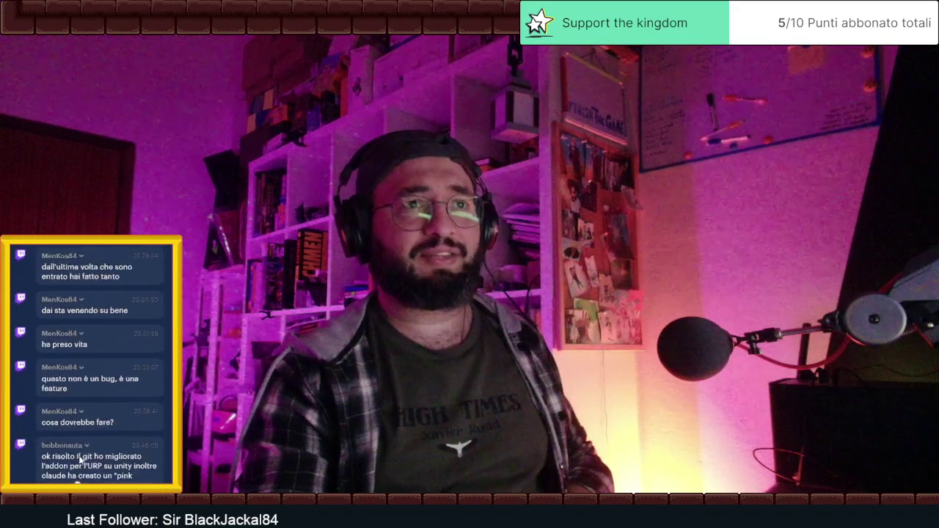
scroll(80, 461, up, 15)
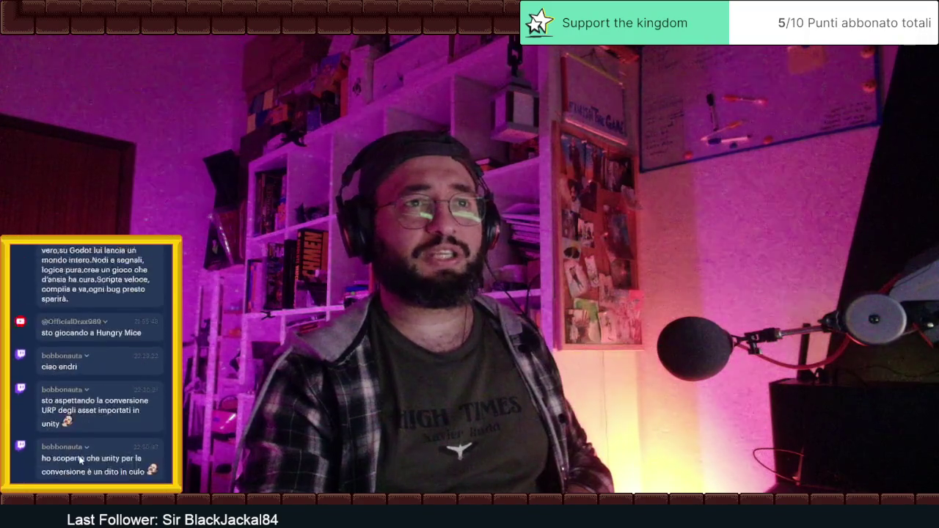
scroll(81, 460, down, 15)
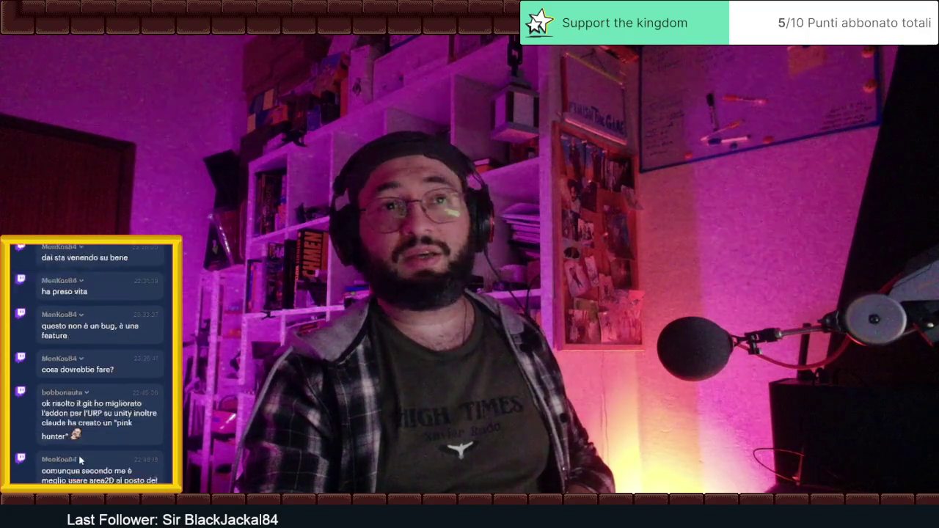